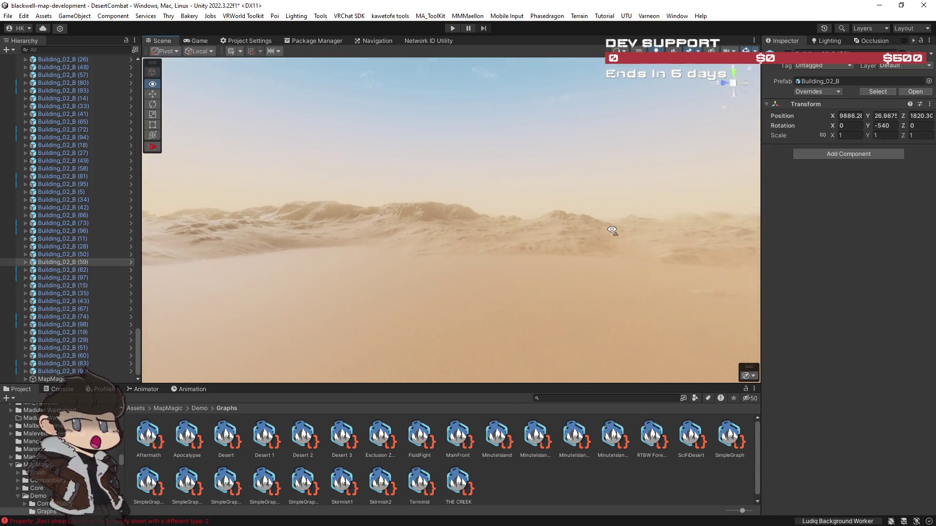
Fly the scene camera over the desert dunes and select Automaton Hovercraft FAST
mouse_move(585, 236)
mouse_down()
mouse_move(620, 232)
mouse_move(595, 251)
mouse_move(631, 259)
mouse_move(652, 248)
mouse_move(494, 256)
mouse_move(585, 262)
mouse_move(626, 244)
mouse_move(486, 240)
mouse_move(649, 239)
mouse_up()
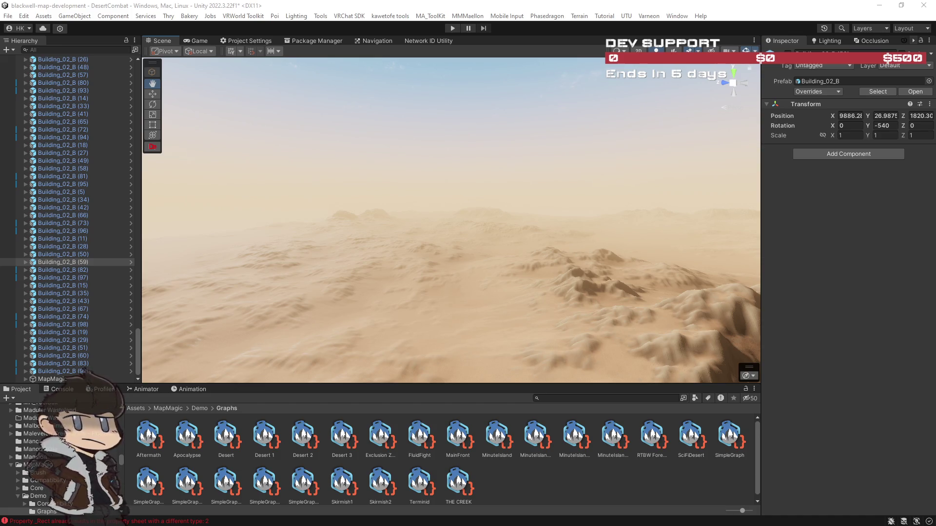
mouse_move(558, 236)
mouse_down()
mouse_move(613, 271)
mouse_move(780, 285)
mouse_move(704, 267)
mouse_move(522, 271)
mouse_move(488, 290)
mouse_move(516, 282)
mouse_move(562, 305)
mouse_move(520, 284)
mouse_move(531, 309)
mouse_move(591, 334)
mouse_move(668, 341)
mouse_move(682, 296)
mouse_move(585, 274)
mouse_up()
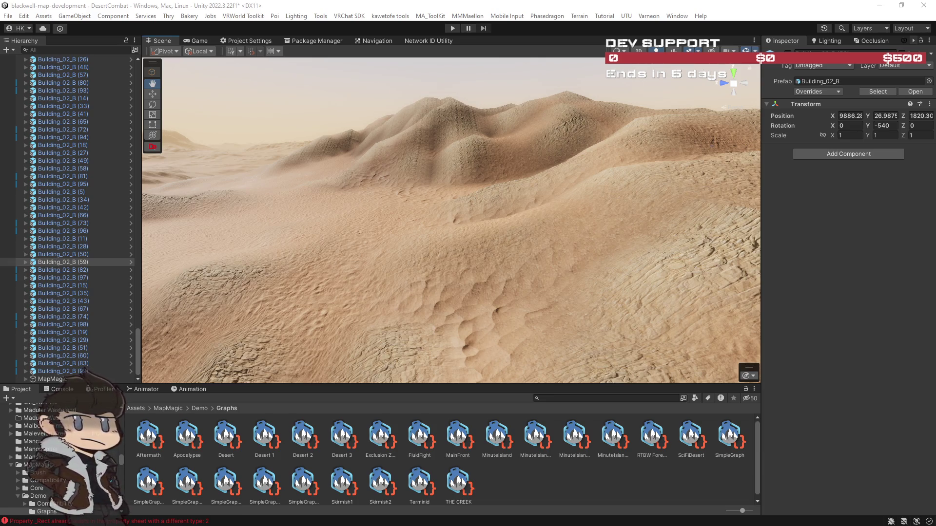
mouse_move(570, 275)
mouse_down()
mouse_move(481, 260)
mouse_move(246, 261)
mouse_move(629, 289)
mouse_move(637, 278)
mouse_move(518, 257)
mouse_up()
drag(139, 345, 135, 87)
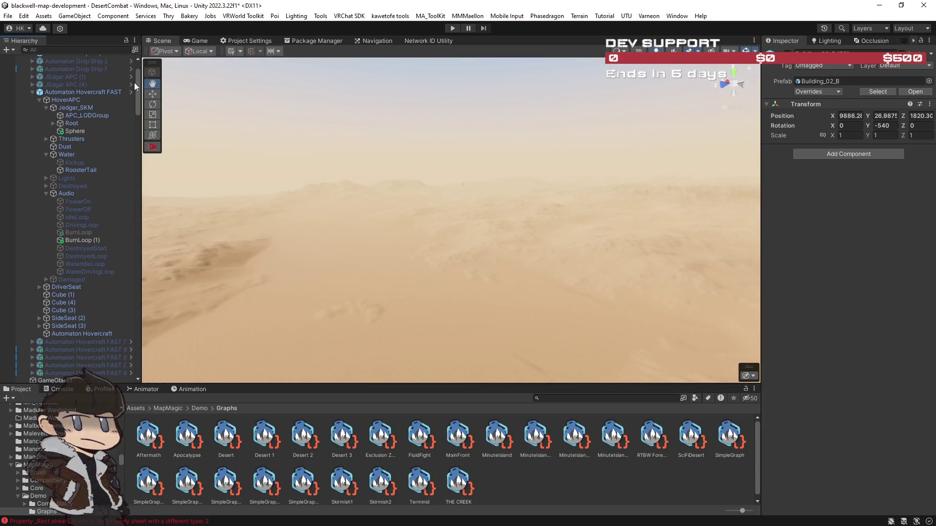
click(80, 94)
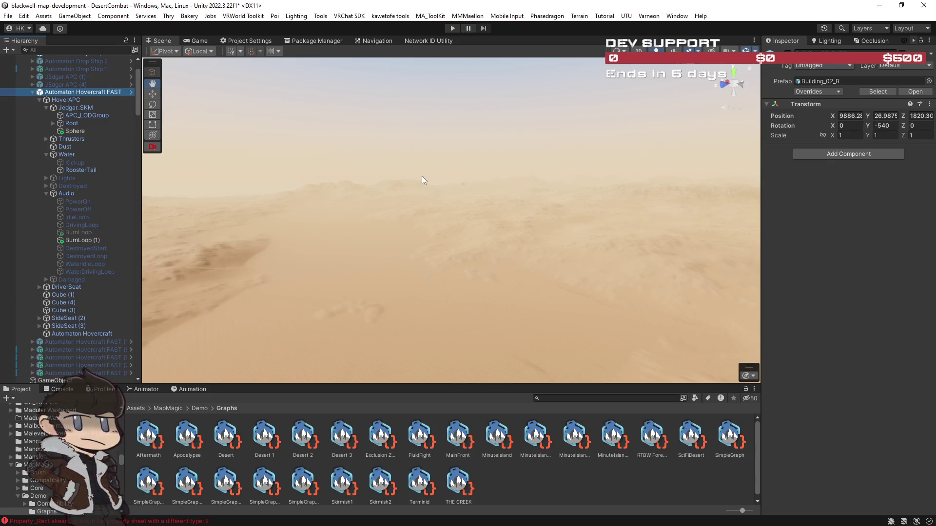
Move the hovercraft onto flat open sand at X 8315.4, Z 1874
mouse_move(435, 183)
mouse_down()
mouse_move(424, 185)
mouse_move(478, 198)
mouse_move(468, 224)
mouse_move(507, 238)
mouse_move(495, 244)
mouse_move(695, 224)
mouse_move(681, 66)
mouse_move(512, 184)
mouse_up()
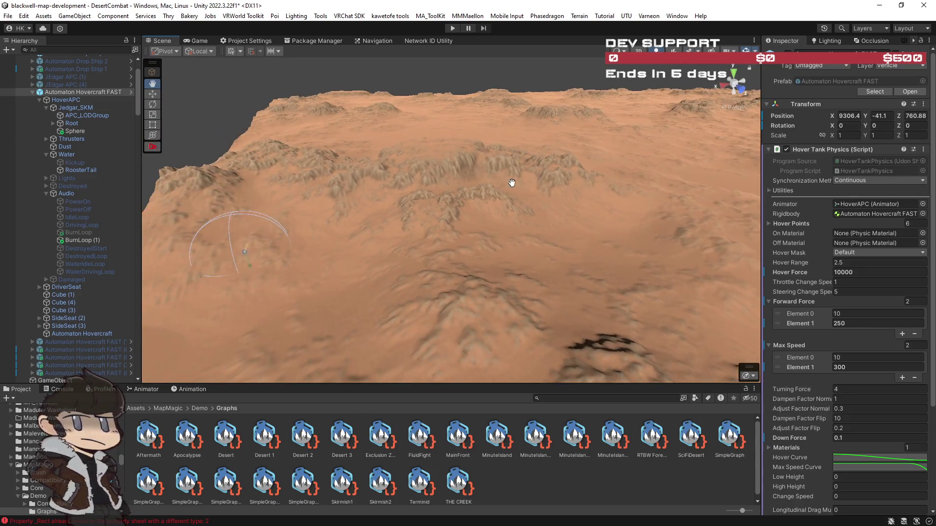
drag(246, 258, 481, 259)
drag(621, 266, 621, 266)
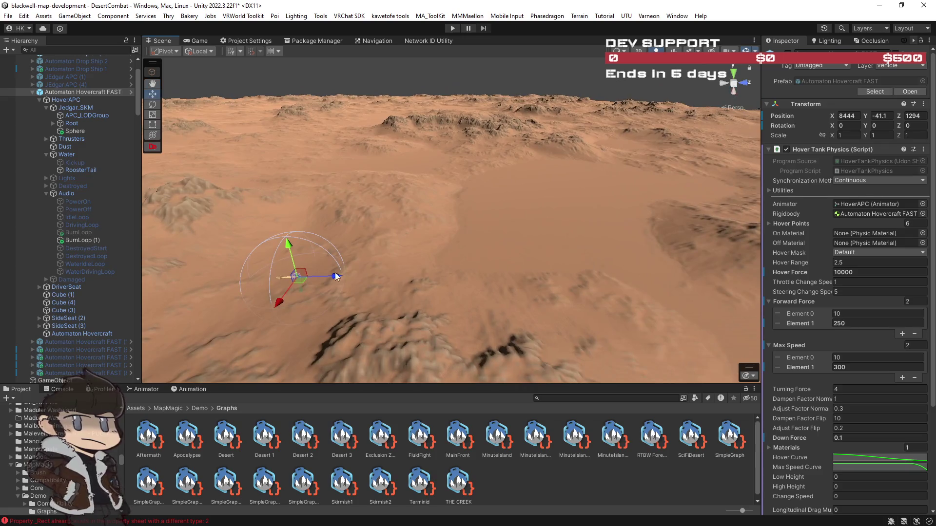
mouse_move(296, 282)
mouse_down()
mouse_move(627, 261)
mouse_move(570, 266)
mouse_move(415, 236)
mouse_move(384, 214)
mouse_move(441, 227)
mouse_move(443, 255)
mouse_move(590, 282)
mouse_up()
click(86, 49)
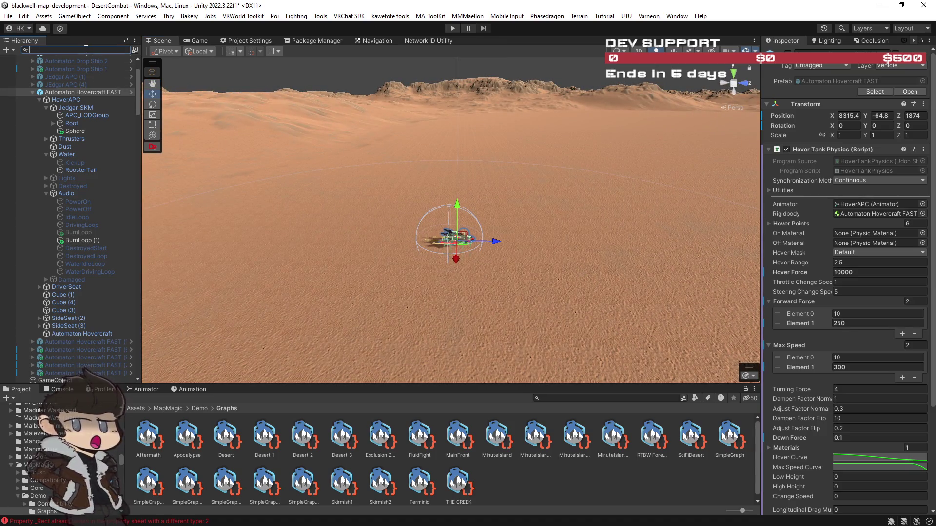
Find VRCWorld by searching 'WORLD' and lower the spawn point onto the sand beside the hovercraft
text(WORLD)
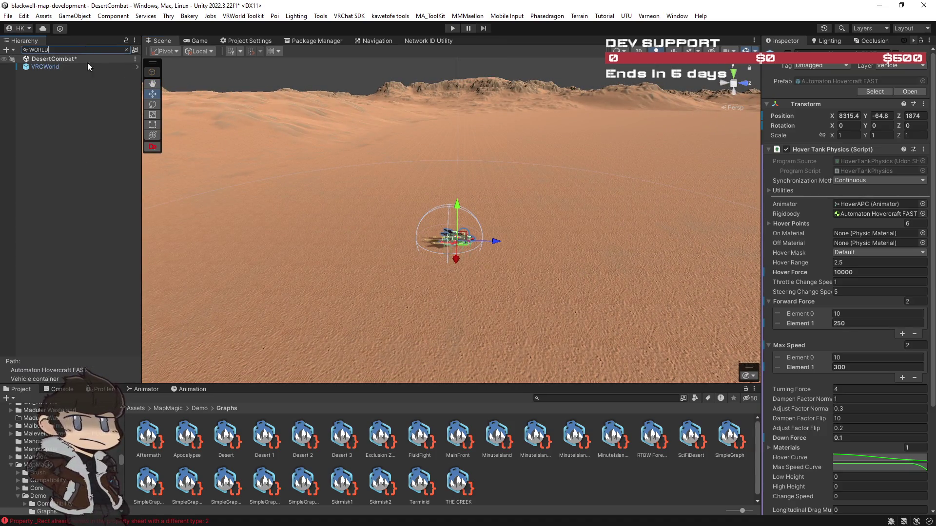
click(70, 66)
mouse_move(476, 203)
mouse_down()
mouse_move(501, 202)
mouse_move(513, 132)
mouse_up()
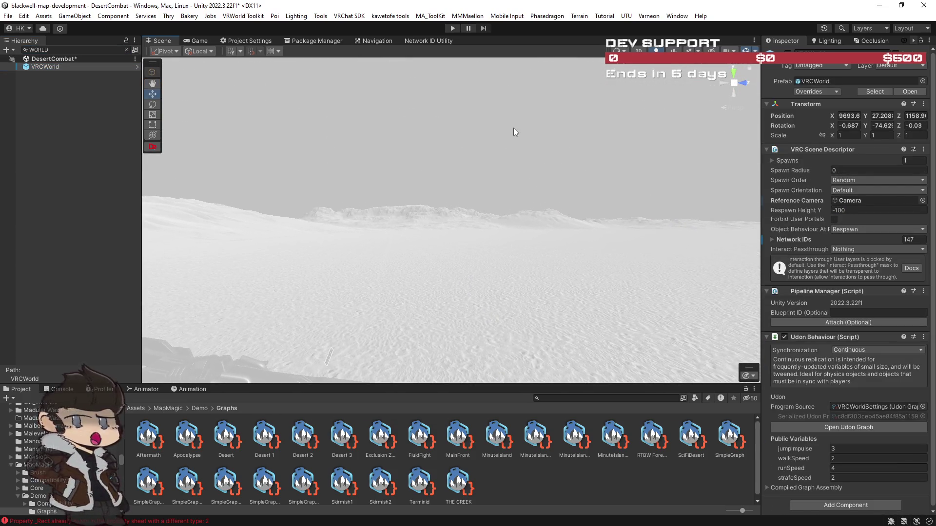
click(126, 49)
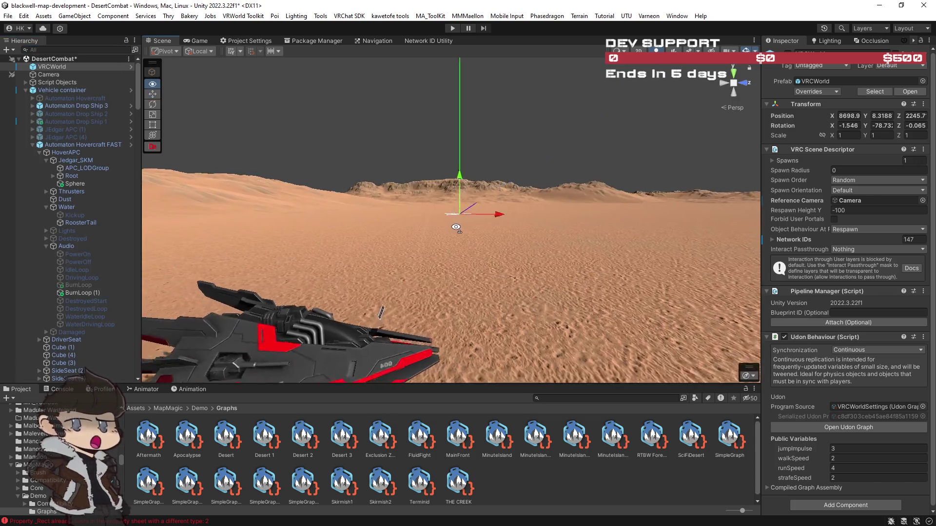
drag(577, 181, 574, 265)
Select the hovercraft's Dust particle system
click(402, 311)
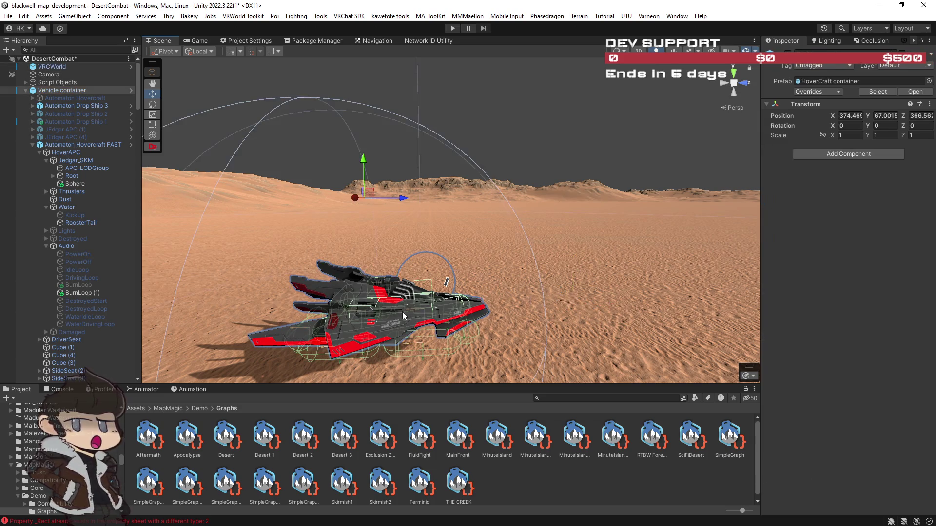
drag(504, 293, 522, 290)
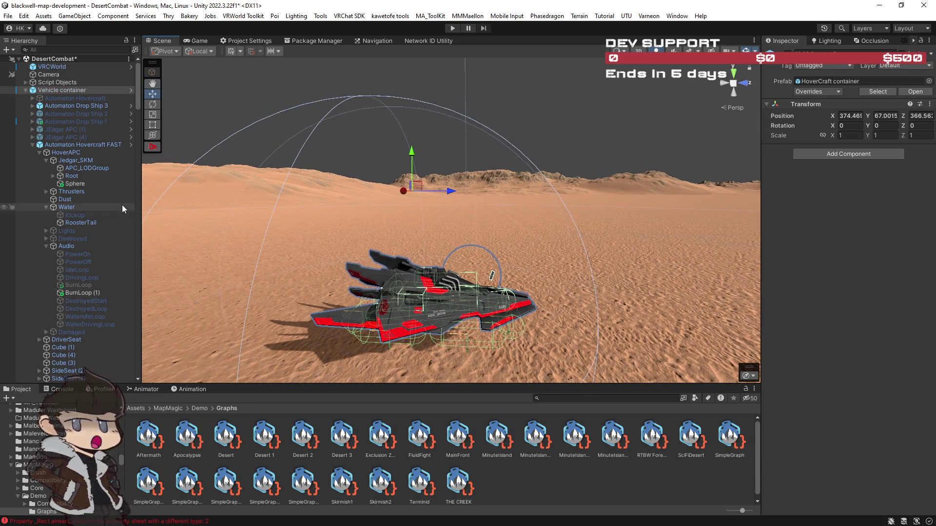
click(67, 201)
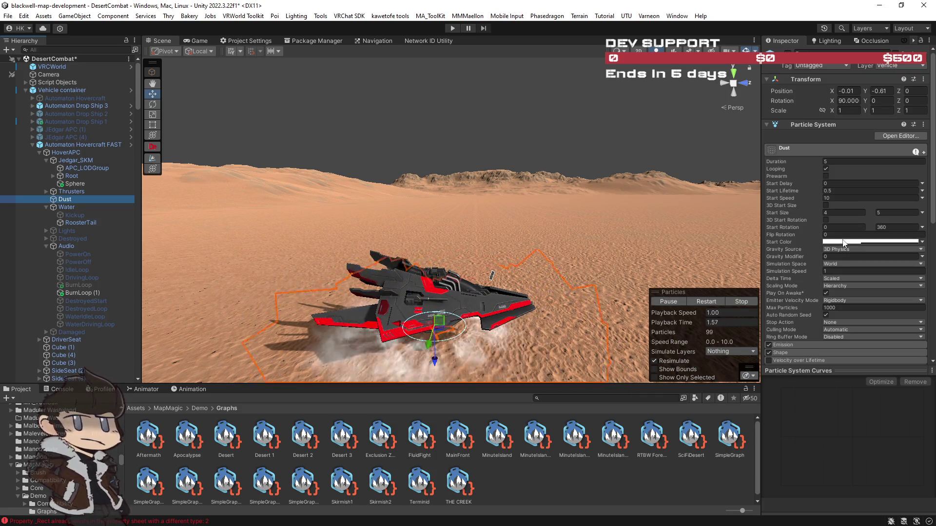
Shift the Dust start colour toward a saturated orange sand tone
click(846, 245)
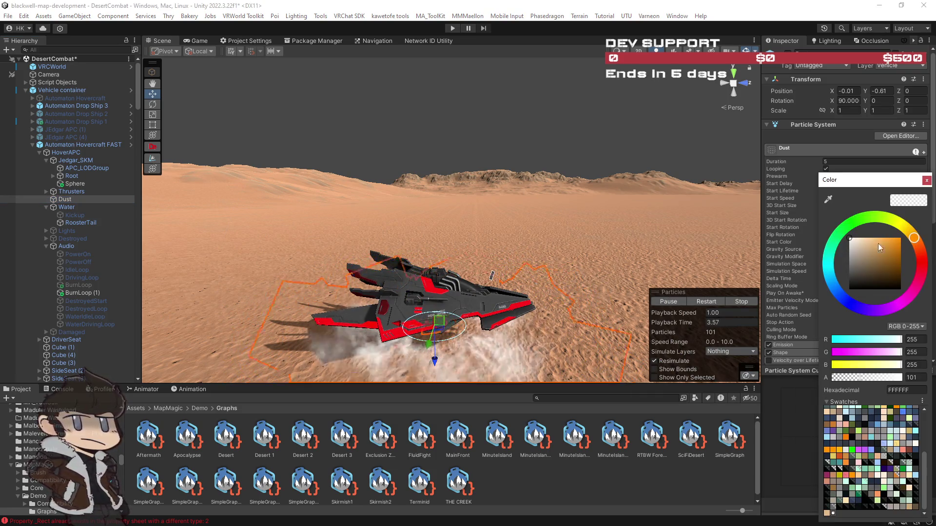
click(867, 242)
drag(866, 242, 864, 254)
click(918, 250)
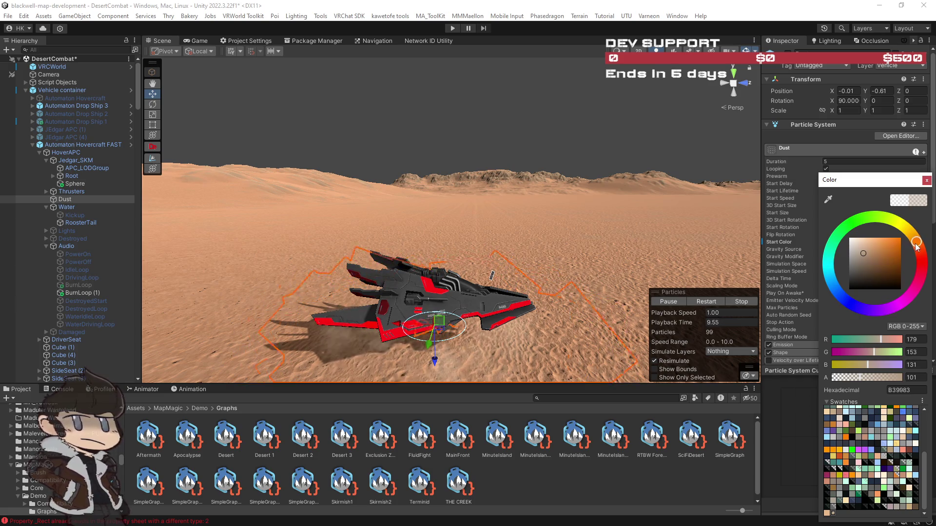
click(868, 253)
mouse_move(868, 253)
mouse_down()
mouse_move(918, 245)
mouse_move(874, 252)
mouse_up()
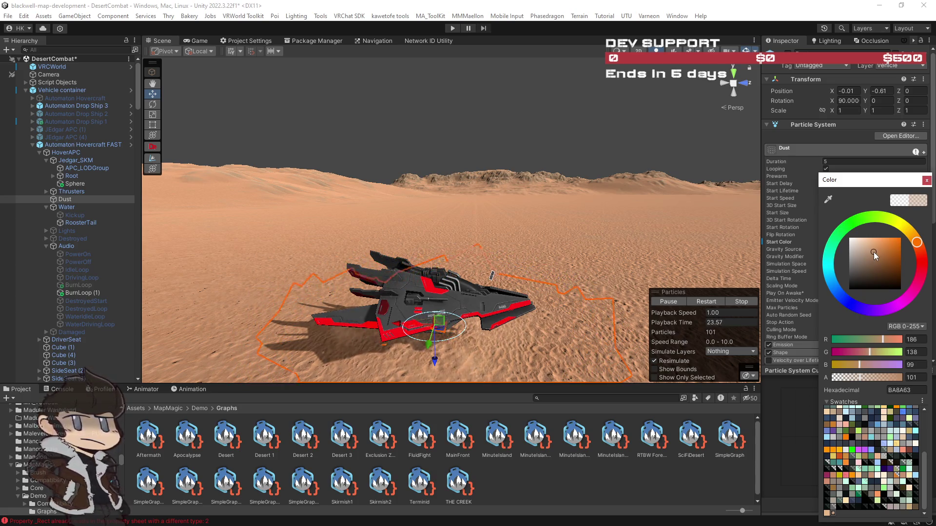
drag(654, 269, 655, 261)
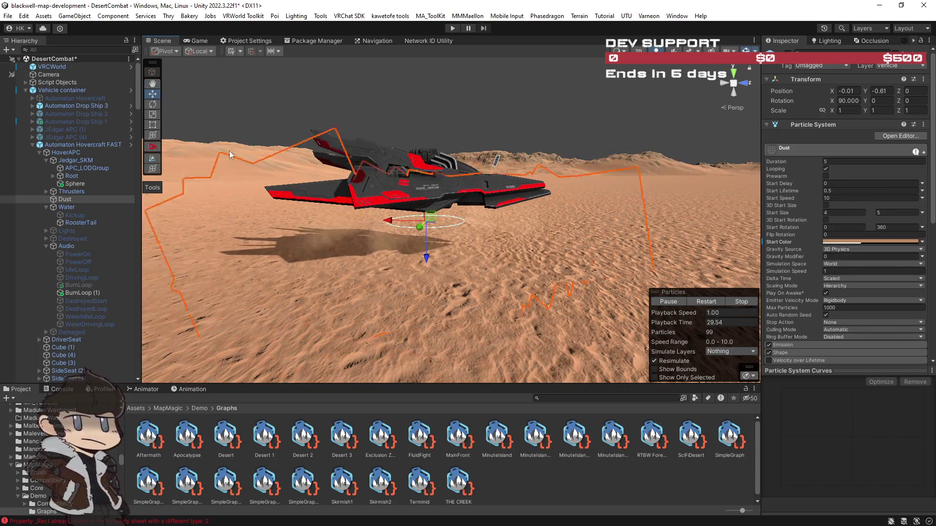
Lighten the Dust start colour to pale sand tan D7A175 and select RoosterTail
click(867, 241)
drag(872, 258, 873, 247)
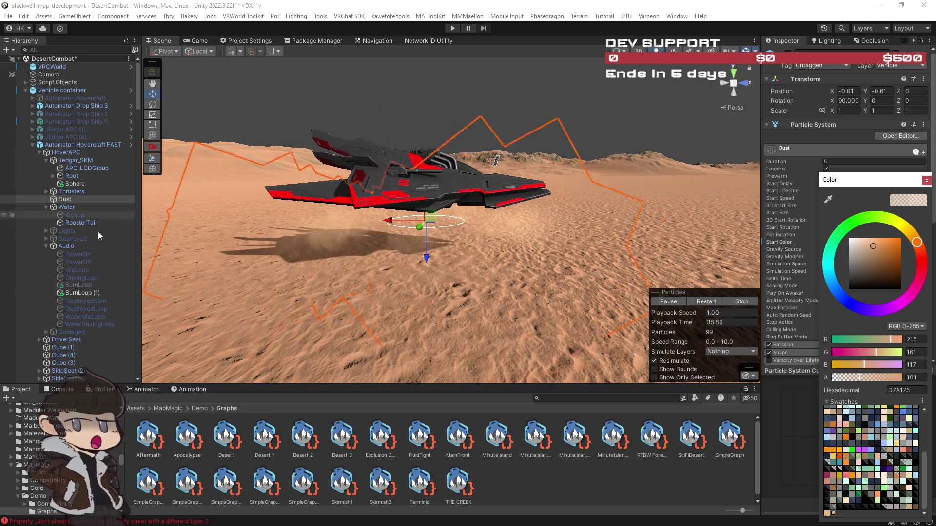
click(73, 222)
Frame RoosterTail and set its start colour to an opaque peach
key(f)
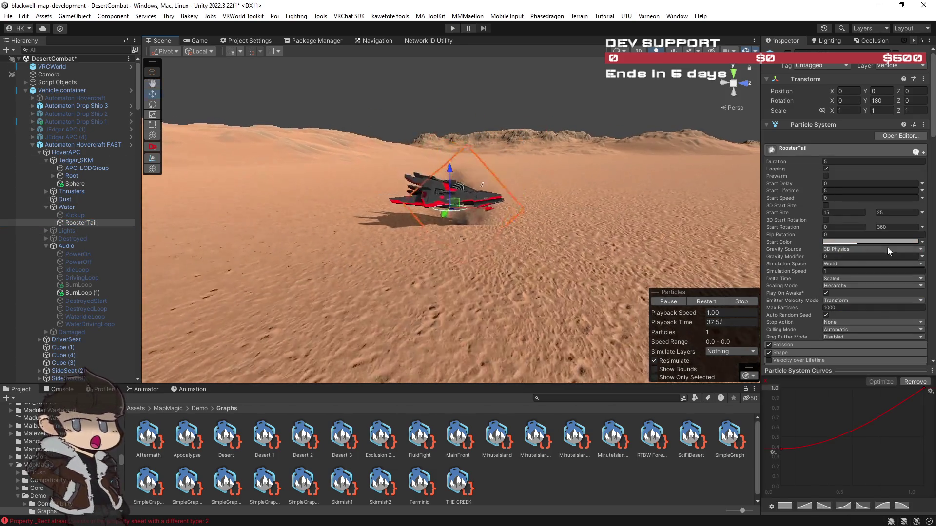
click(878, 241)
drag(917, 253, 911, 234)
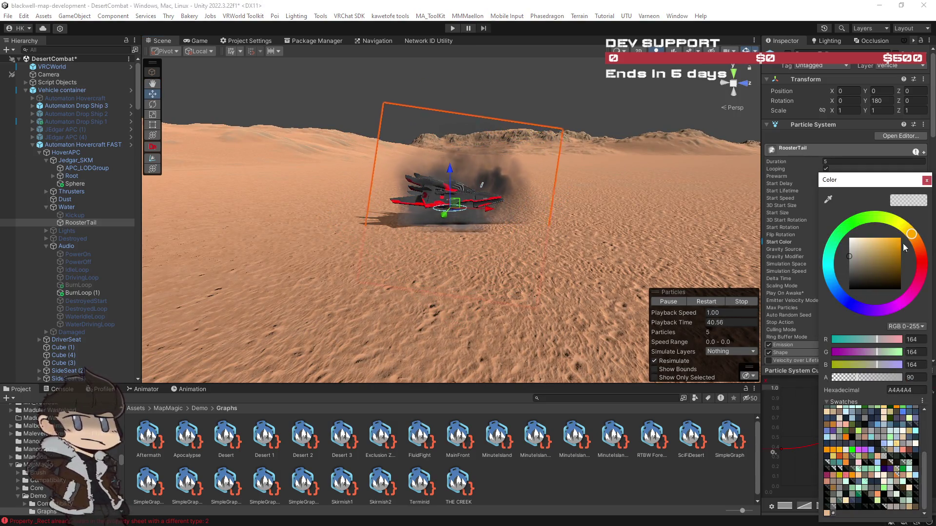
click(826, 512)
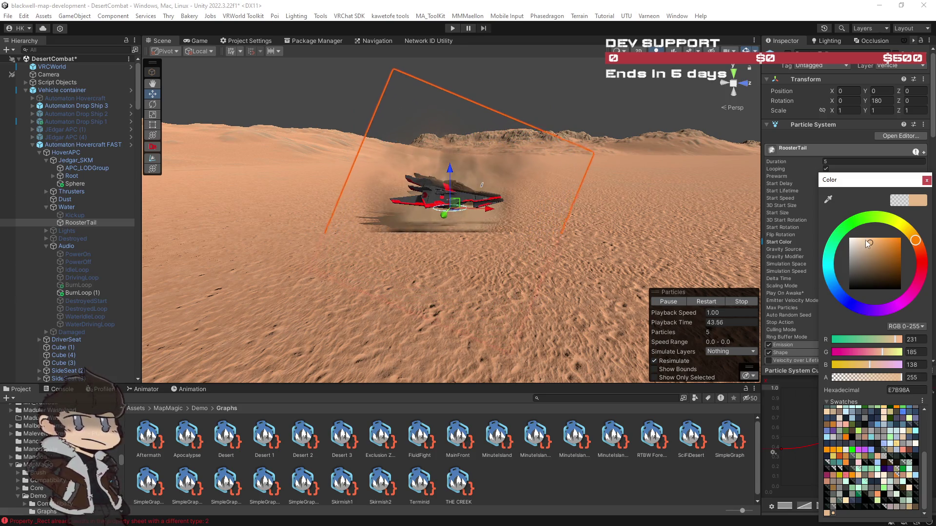
Set RoosterTail's Start Size range to 40–60
mouse_move(657, 215)
alt+mouse_down()
mouse_move(657, 200)
mouse_move(864, 293)
alt+mouse_up()
scroll(864, 293, down, 3)
scroll(832, 265, up, 3)
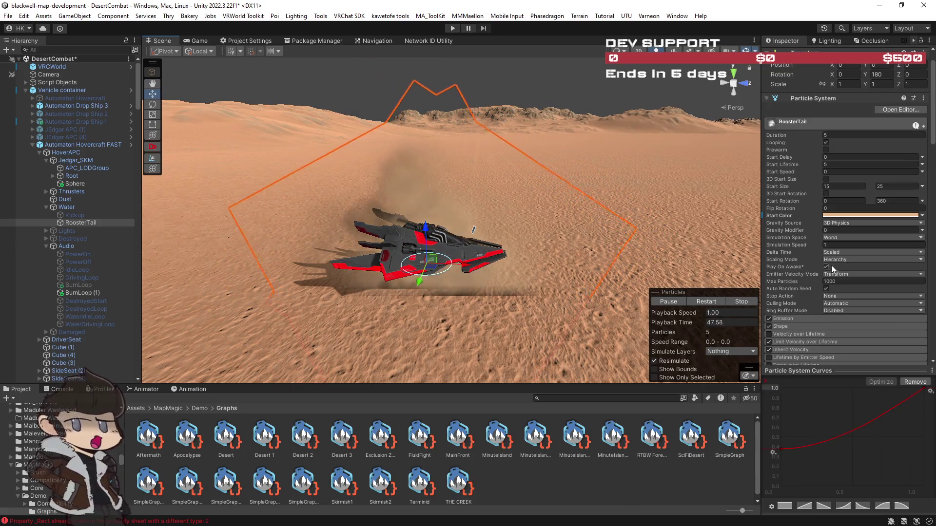
click(840, 186)
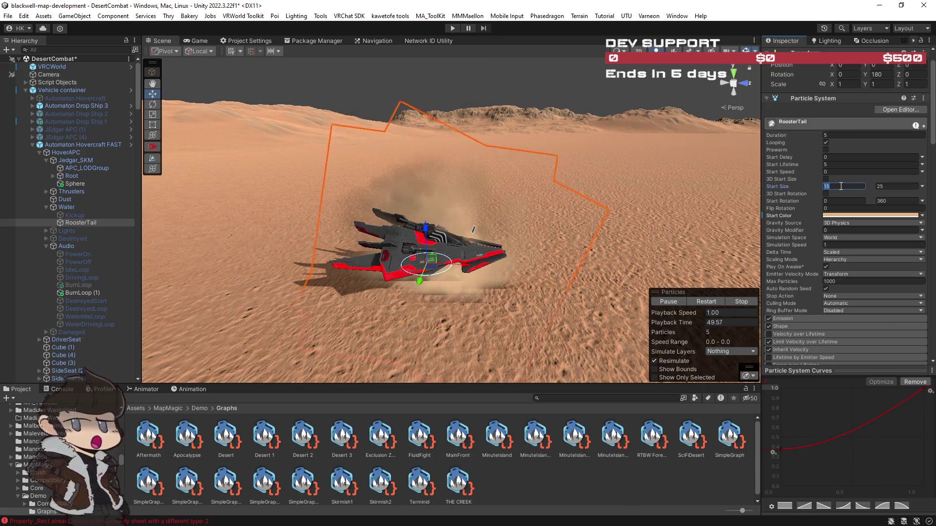
text(40)
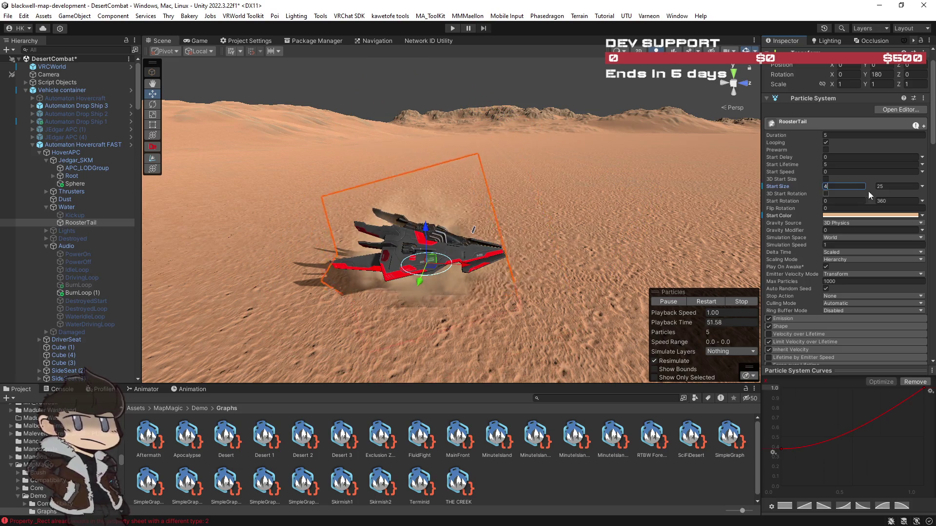
click(903, 187)
text(60)
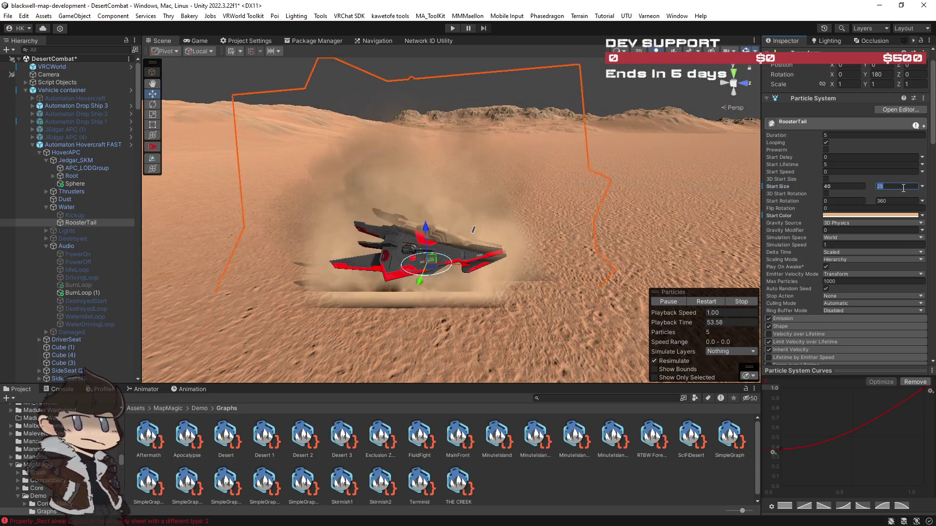
Lower the start colour's alpha to 33 and scroll down to the Renderer module
mouse_move(731, 229)
alt+mouse_down()
mouse_move(640, 176)
mouse_move(755, 207)
alt+mouse_up()
click(870, 216)
click(843, 378)
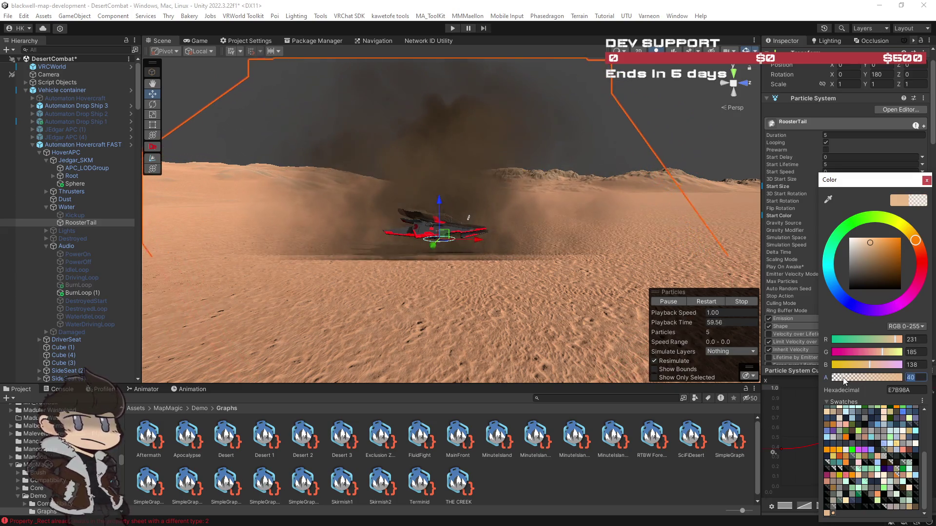
click(925, 180)
scroll(835, 295, down, 3)
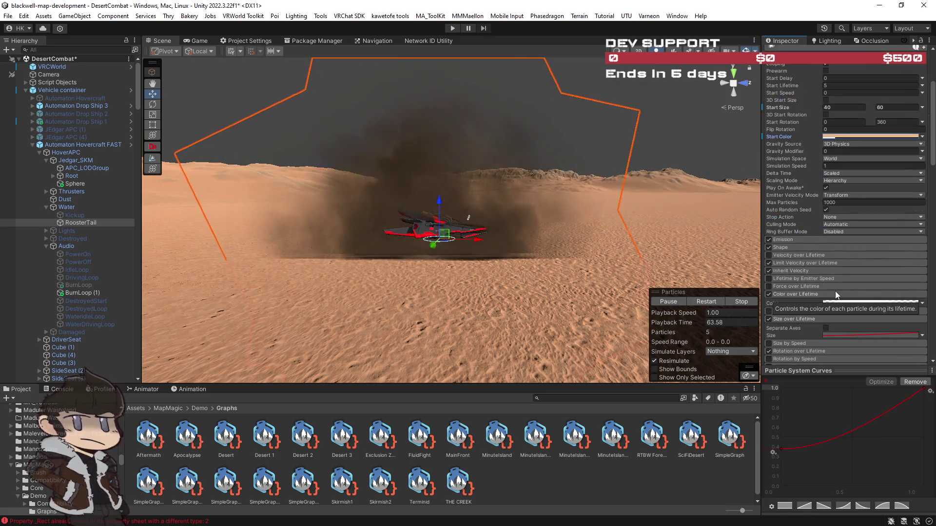
alt+drag(614, 234, 663, 253)
scroll(870, 318, down, 6)
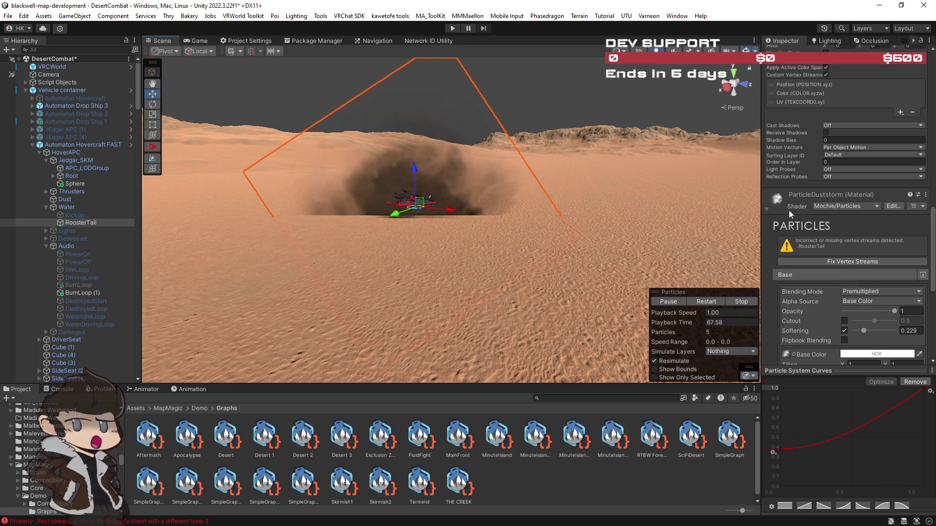
Assign the ParticleDuststorm 2 material to RoosterTail's renderer
right_click(789, 210)
click(829, 243)
click(777, 198)
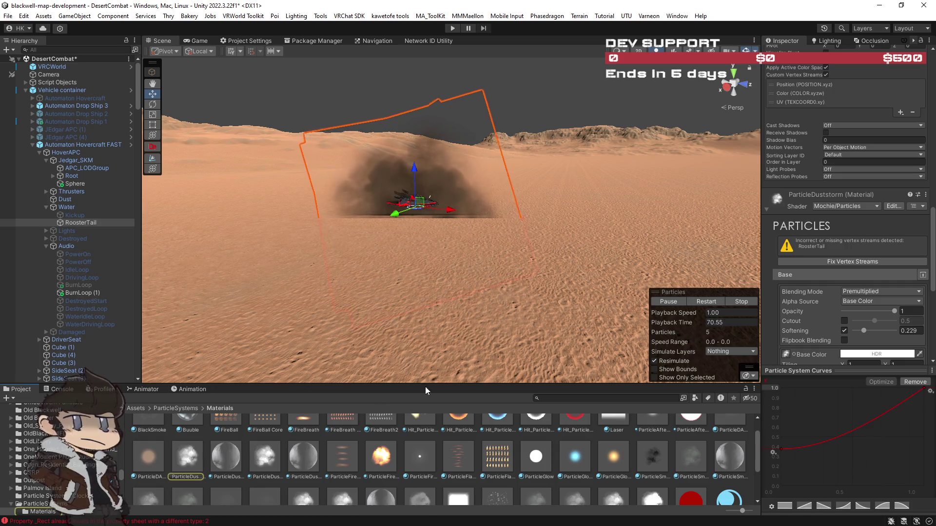
scroll(830, 245, up, 6)
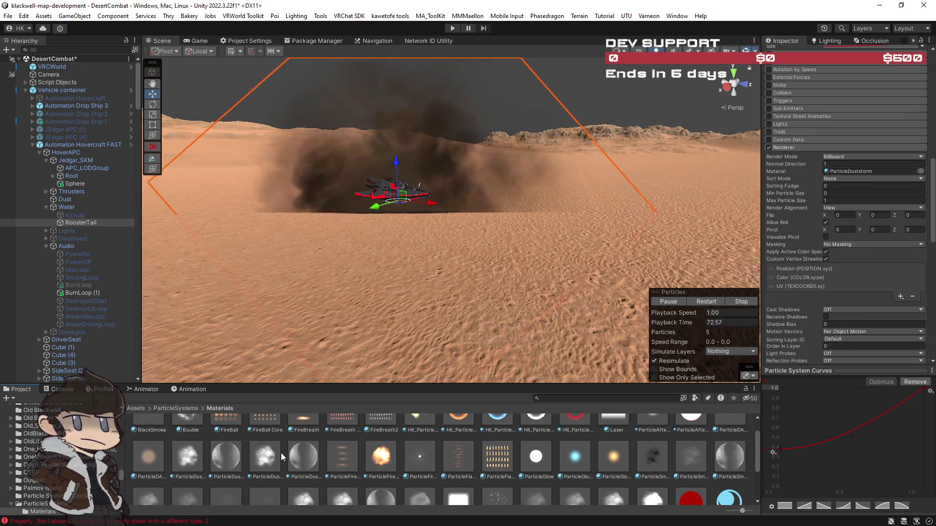
click(847, 171)
drag(846, 170, 846, 169)
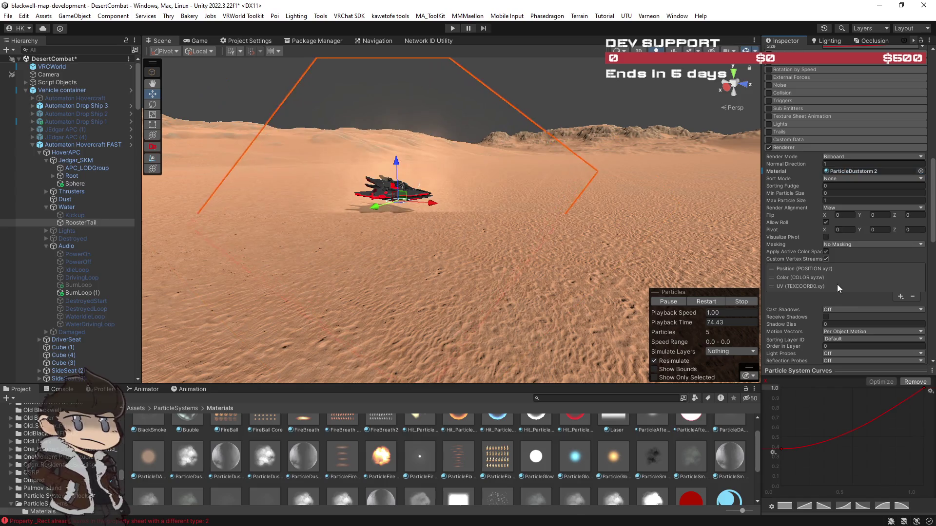
Fix the renderer's missing vertex streams
scroll(867, 294, down, 4)
scroll(867, 294, down, 3)
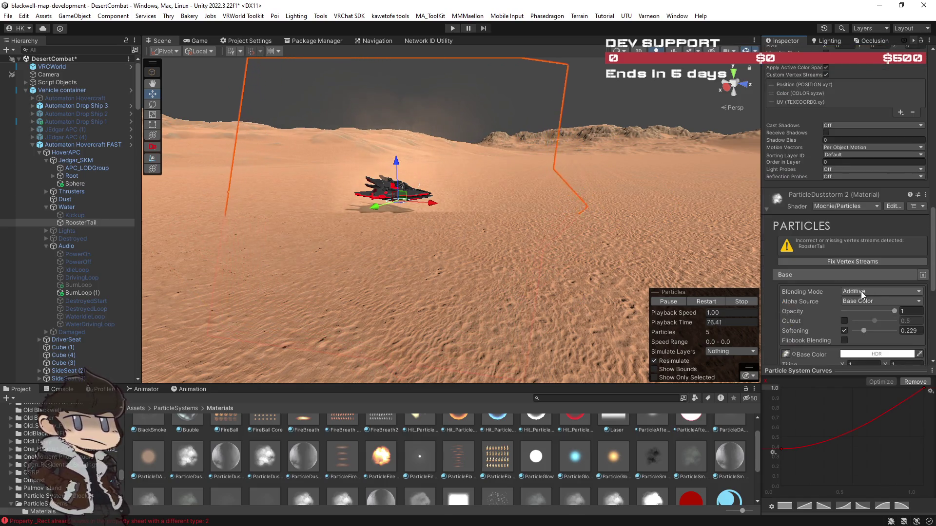
click(852, 261)
scroll(852, 273, down, 3)
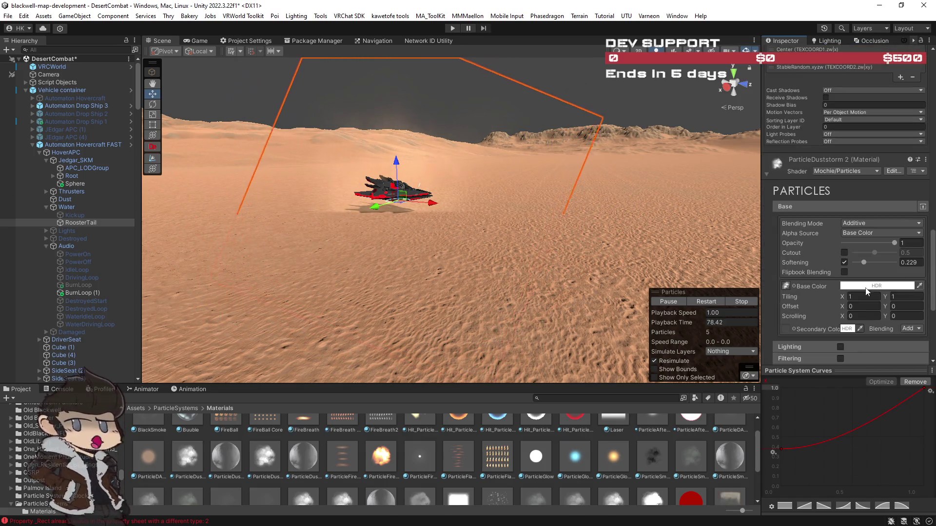
drag(560, 214, 522, 211)
Set the material's particle softening to 0.83
drag(865, 264, 888, 267)
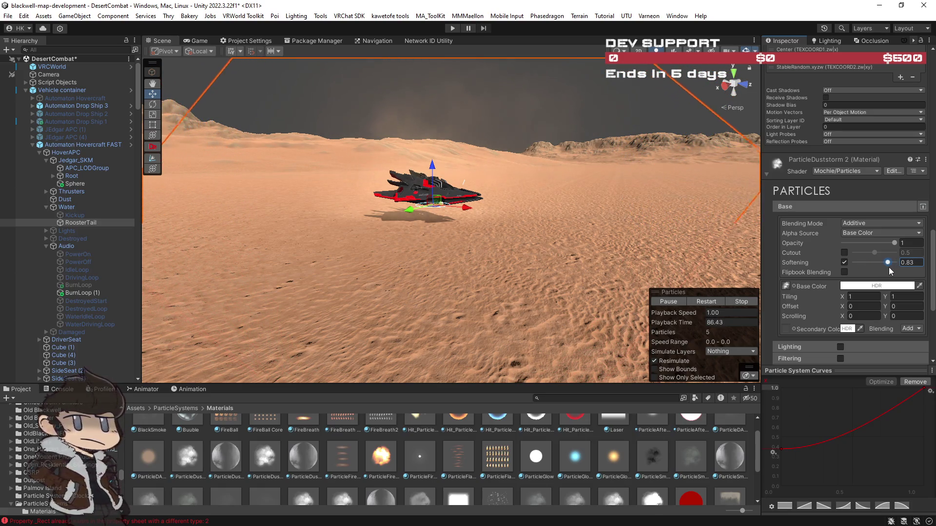
drag(639, 224, 664, 230)
scroll(823, 248, down, 10)
scroll(800, 231, up, 3)
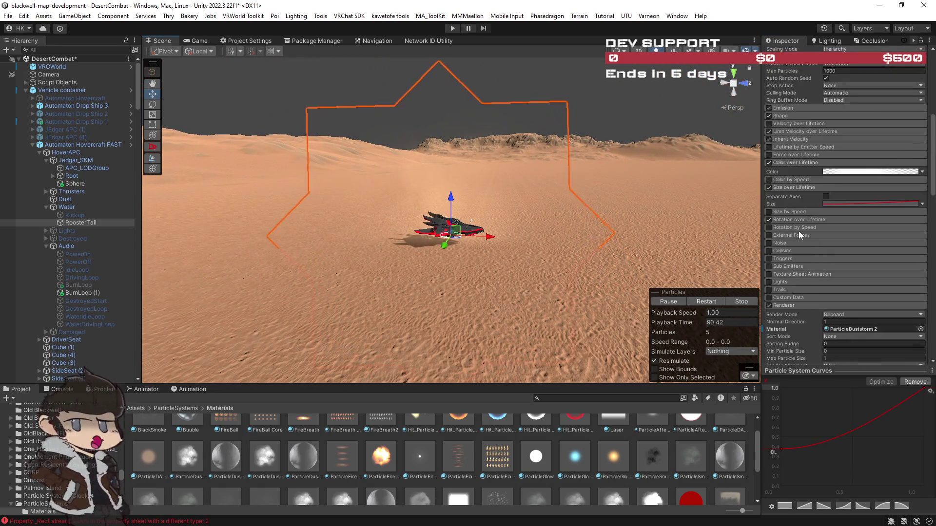
scroll(802, 232, up, 3)
scroll(797, 215, up, 2)
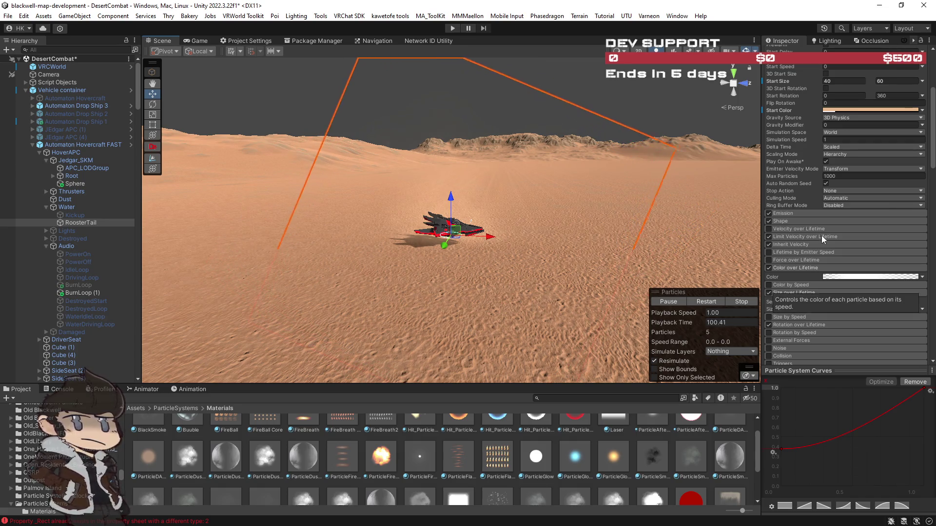
Set RoosterTail's Start Lifetime and Duration to 12
scroll(821, 235, up, 5)
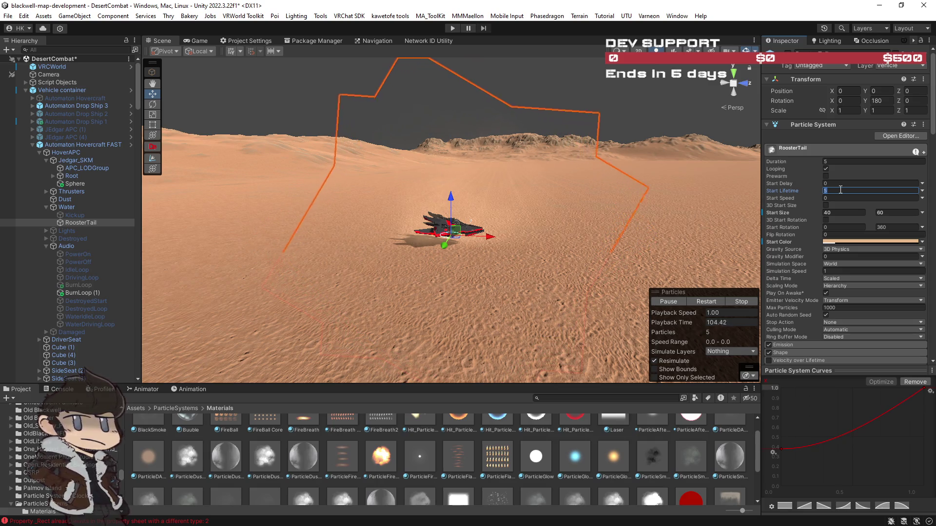
text(8)
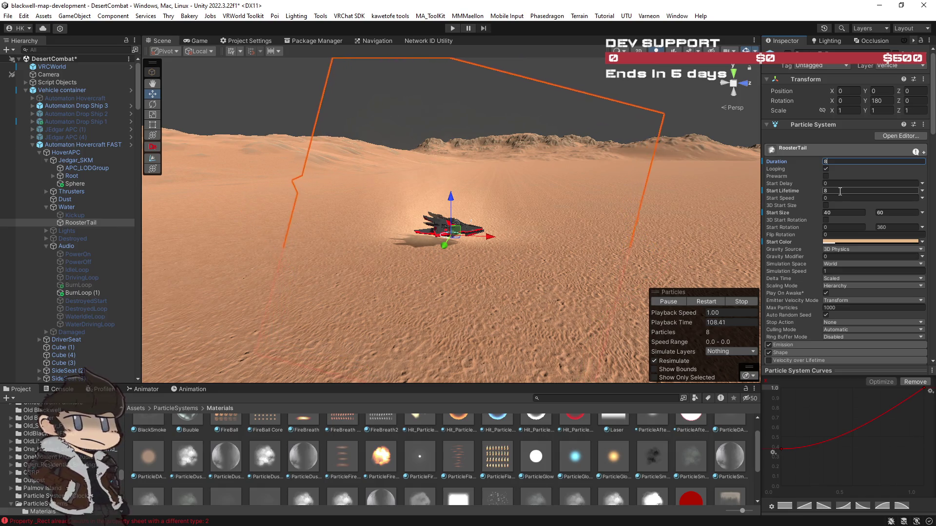
text(6)
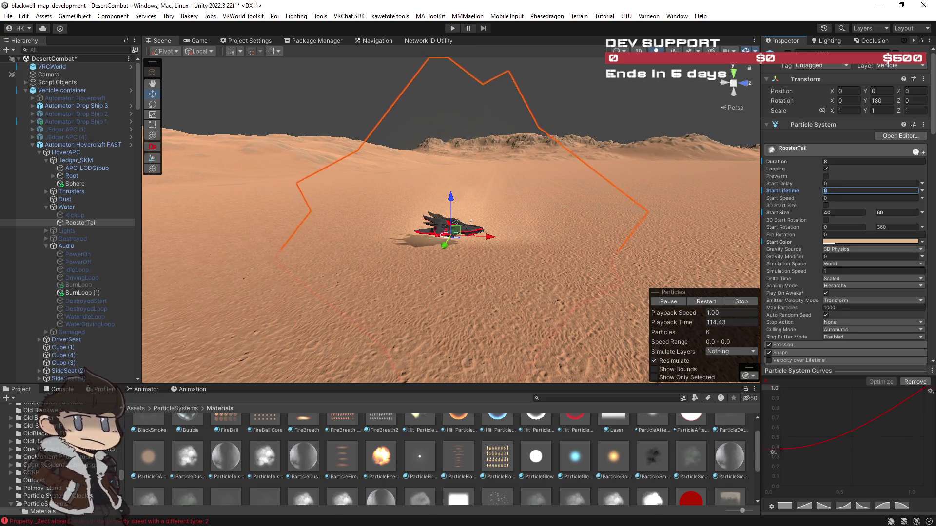
text(12)
click(833, 161)
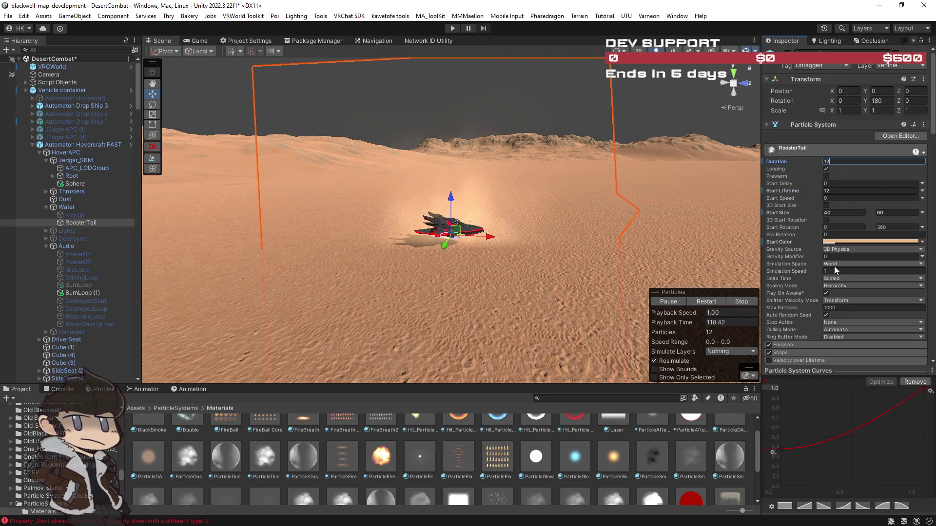
Collapse Size over Lifetime, expand Rotation over Lifetime, then reopen the Size over Lifetime curve
scroll(836, 265, down, 3)
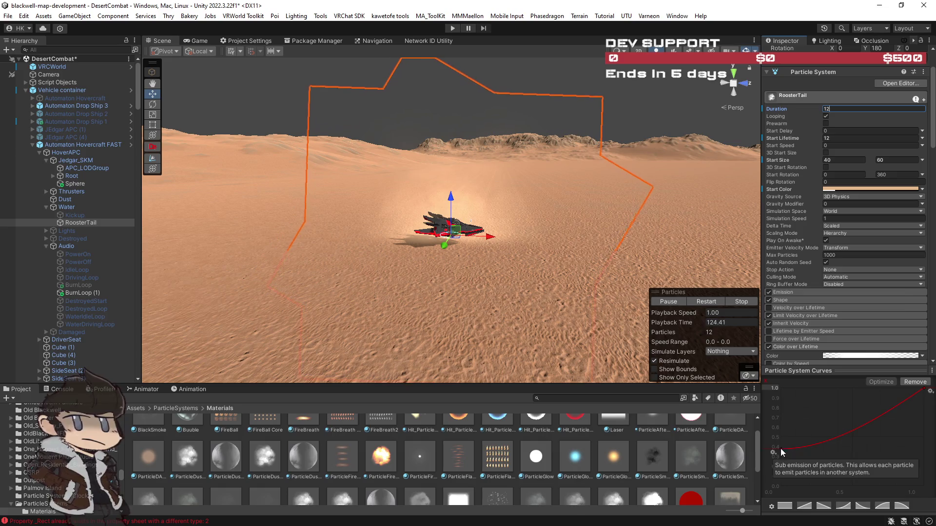
scroll(811, 271, down, 3)
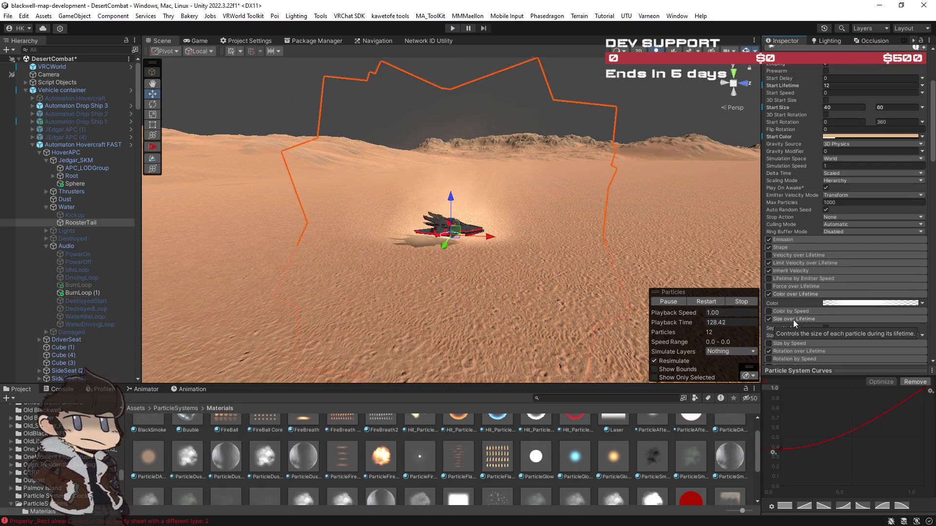
click(793, 319)
click(795, 335)
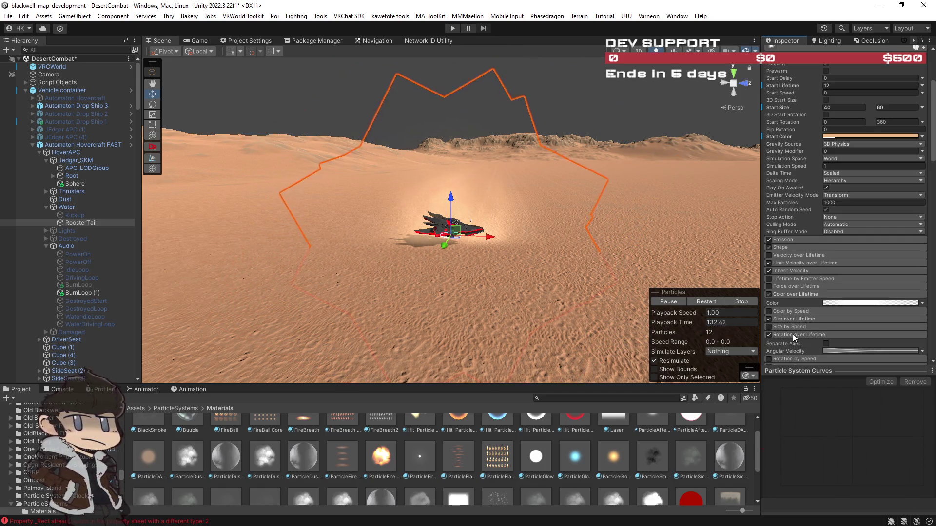
click(788, 319)
Set the size curve to start near 0.1 and end at 2
drag(781, 448, 781, 475)
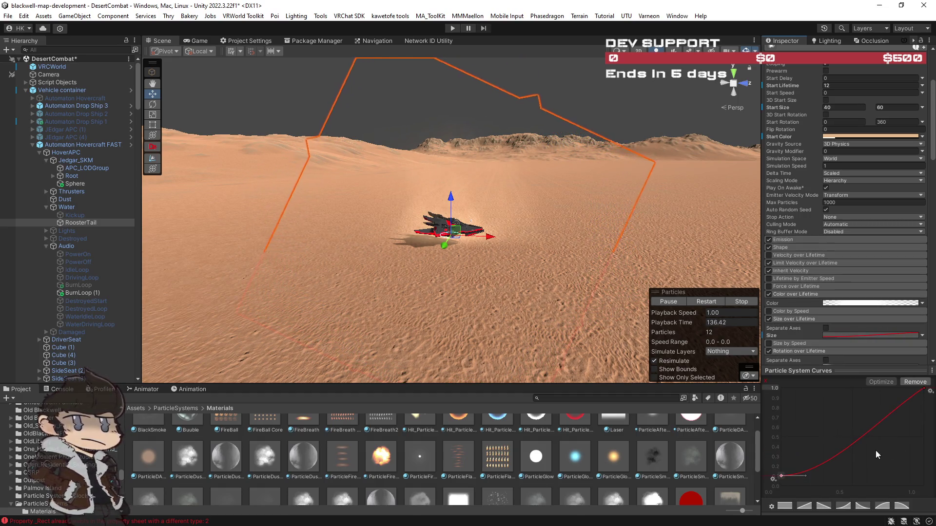
click(923, 390)
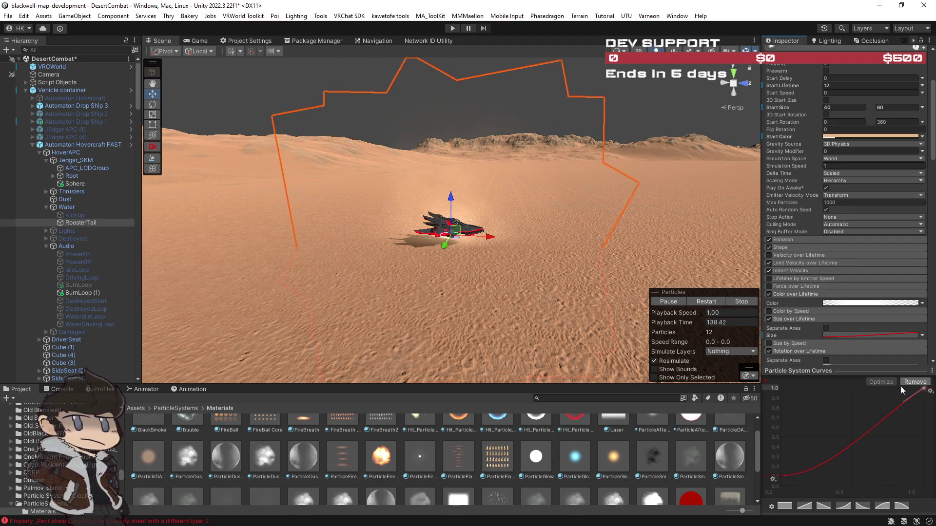
text(2)
key(Return)
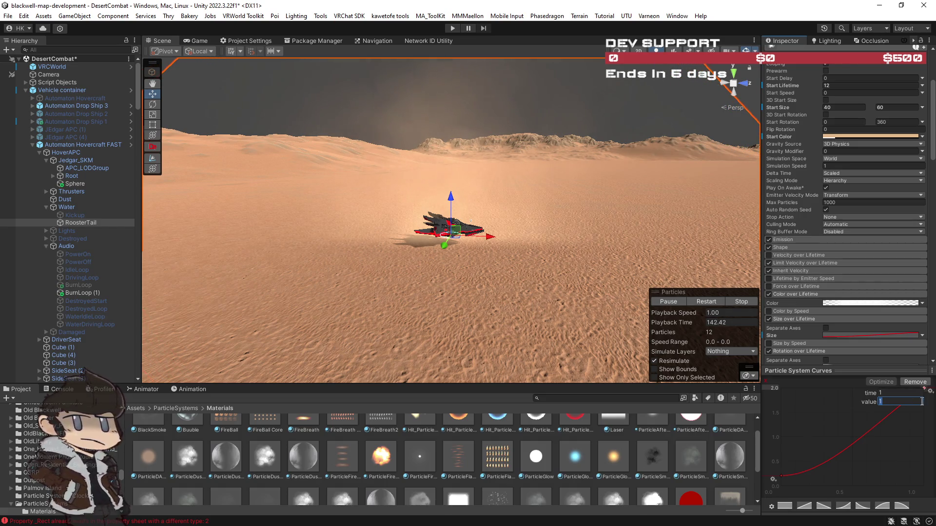
text(2)
key(Return)
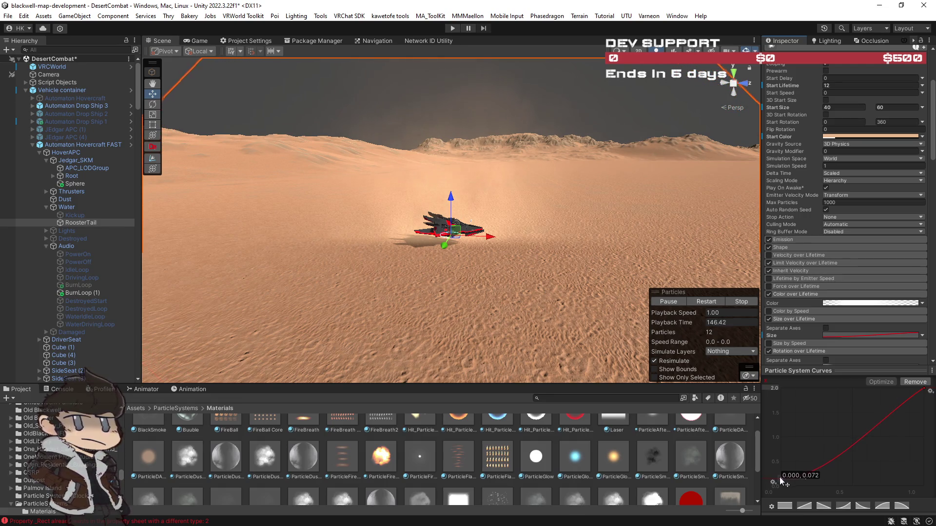
Steepen the size curve's rise toward its end key
click(780, 480)
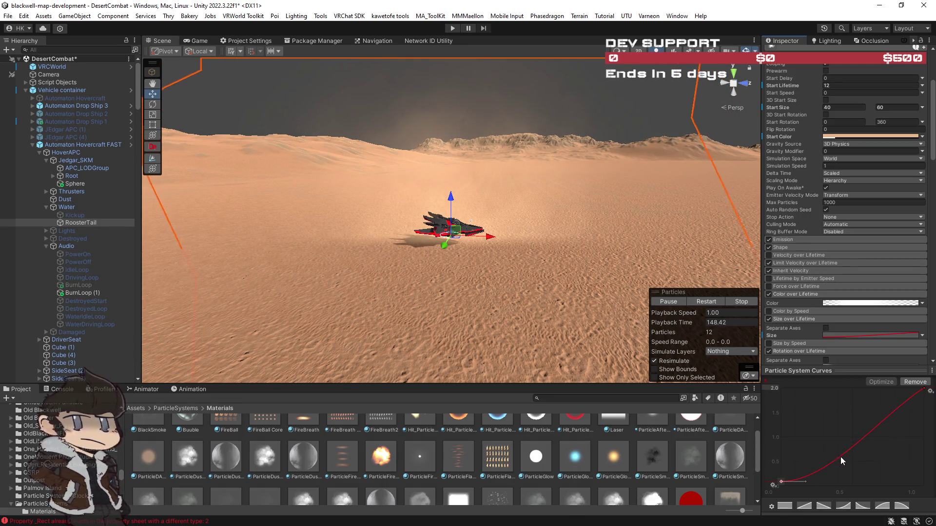
click(922, 389)
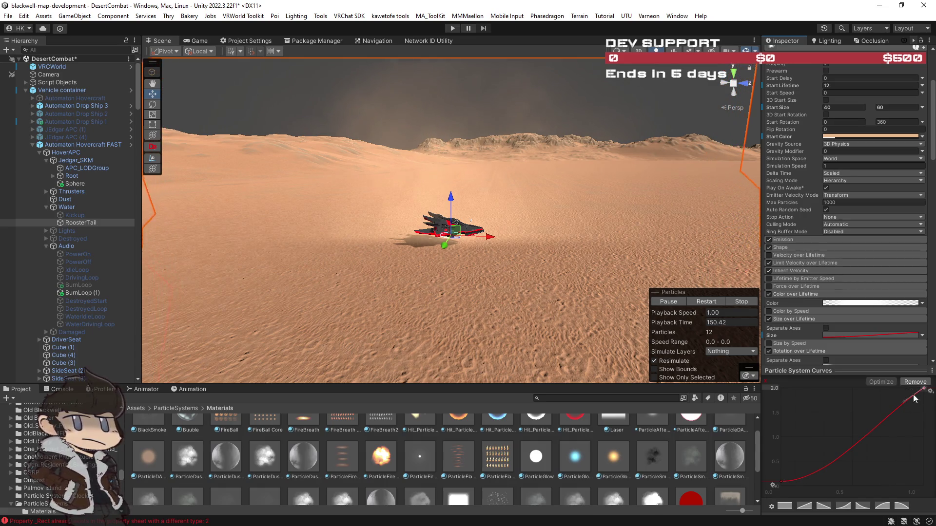
drag(905, 401, 906, 407)
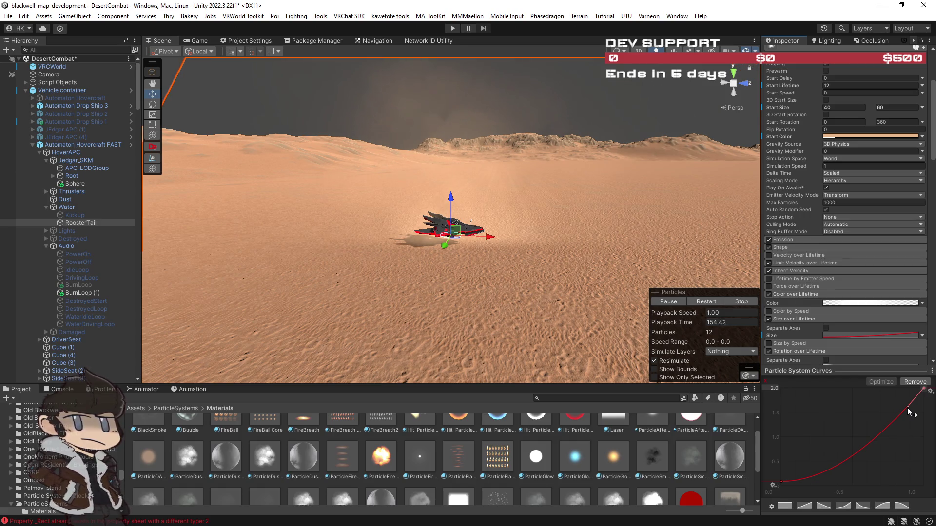
mouse_move(490, 313)
mouse_down()
mouse_move(547, 300)
mouse_move(501, 307)
mouse_move(663, 301)
mouse_up()
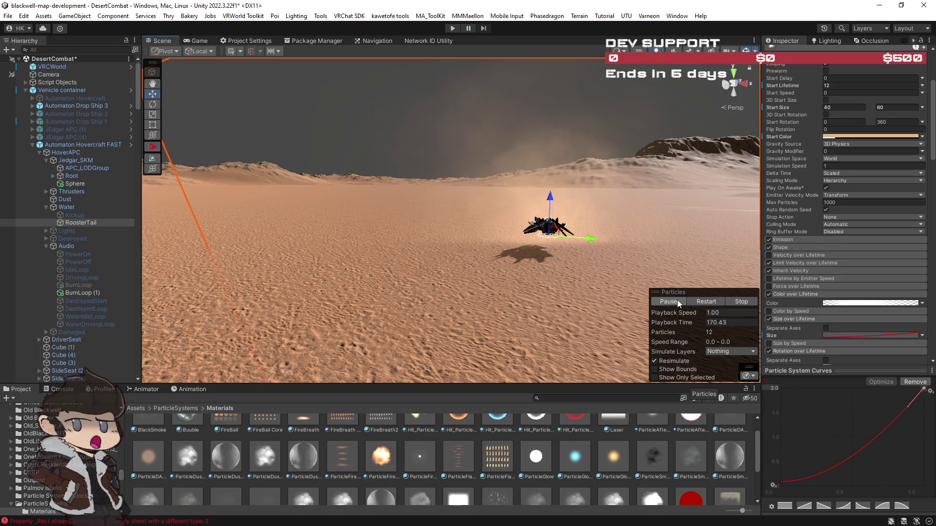
Lower RoosterTail's start colour alpha from 33 to 14, then deselect RoosterTail
mouse_move(492, 261)
mouse_down()
mouse_move(382, 259)
mouse_move(451, 269)
mouse_move(435, 268)
mouse_up()
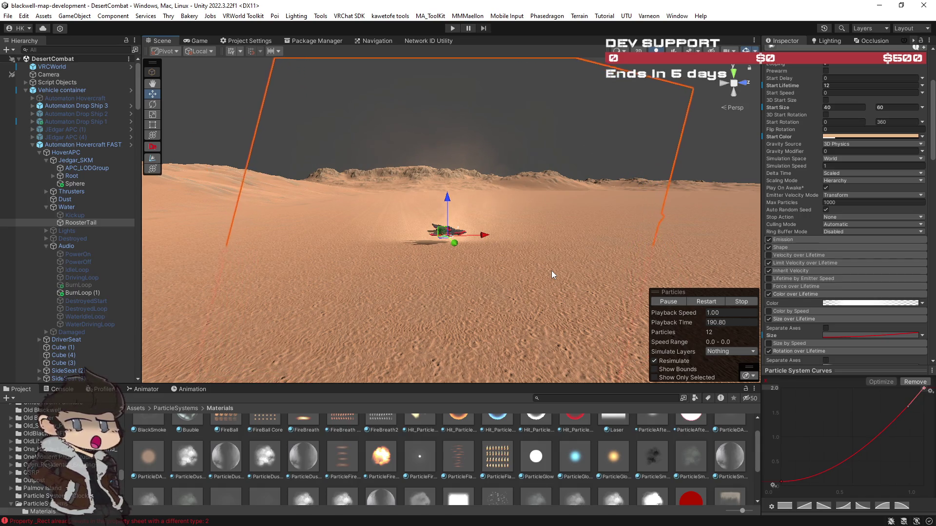
mouse_move(551, 273)
mouse_down()
mouse_move(449, 269)
mouse_move(468, 292)
mouse_move(438, 253)
mouse_up()
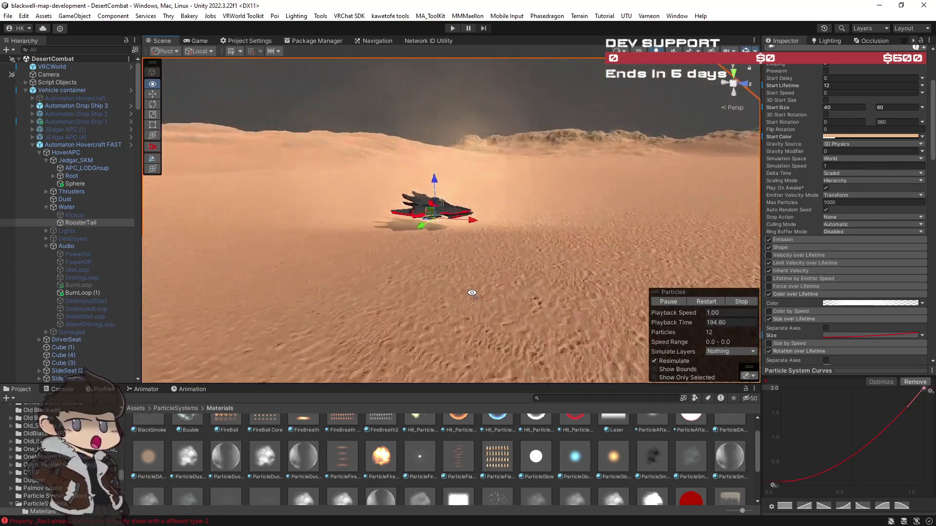
click(850, 136)
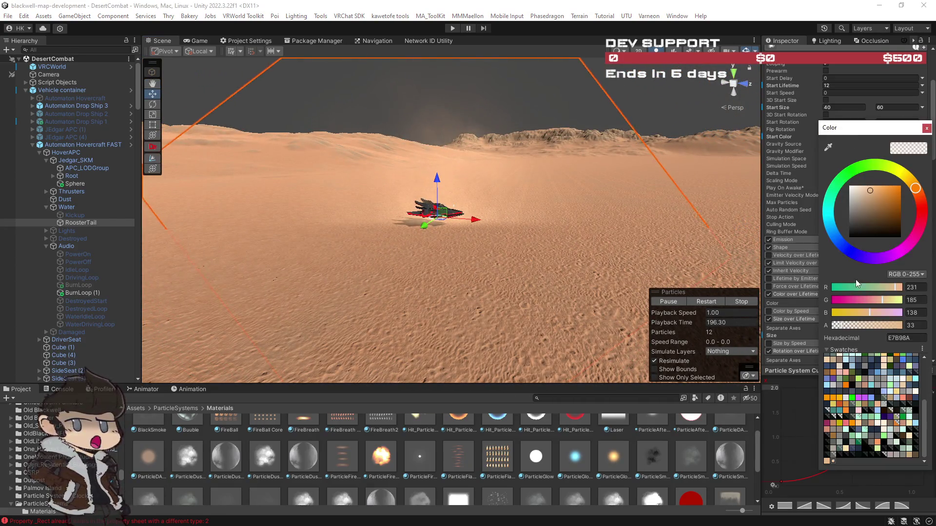
click(838, 329)
drag(839, 329, 836, 329)
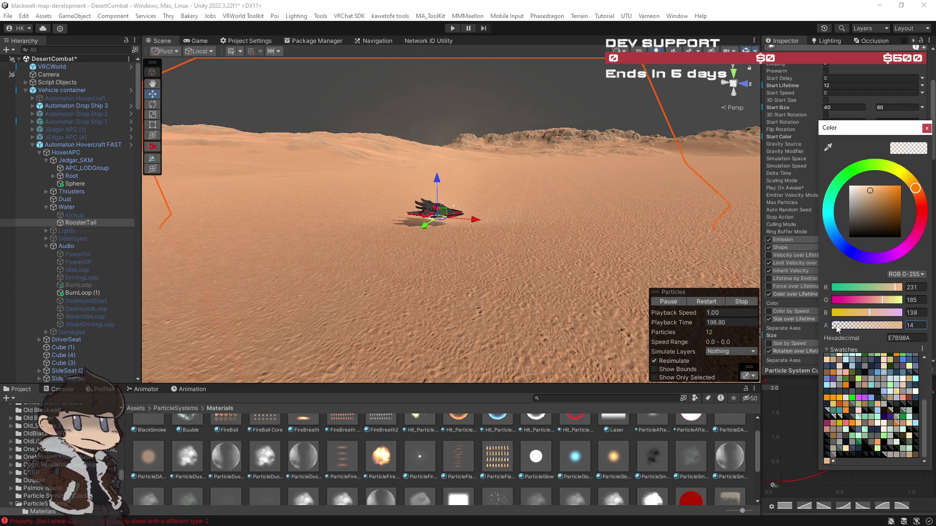
click(583, 240)
ctrl+click(87, 222)
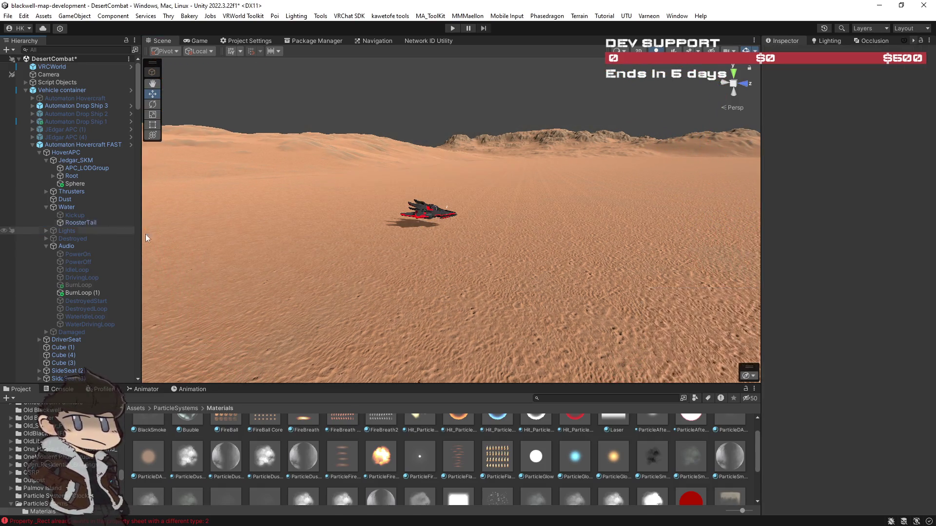
Inspect the BurnLoop (1) audio object and the Sphere inside the hovercraft
click(85, 293)
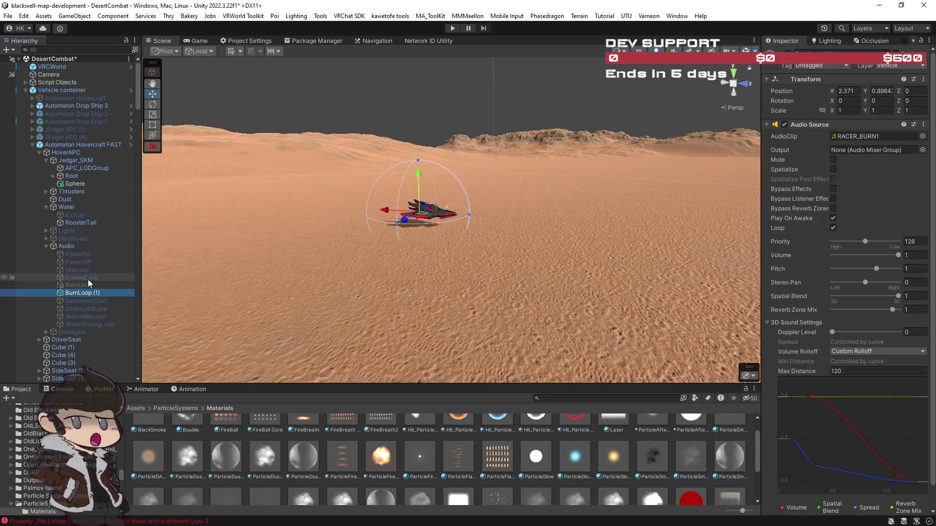
ctrl+click(89, 292)
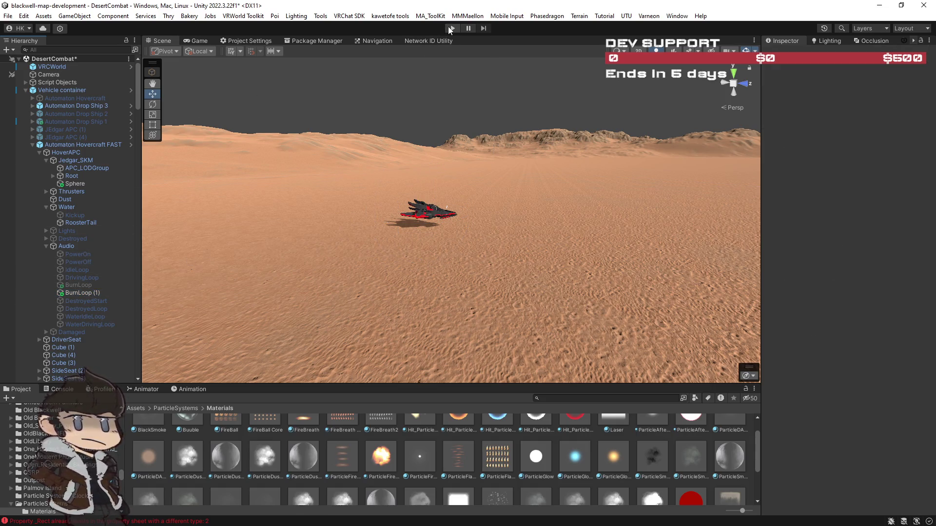
click(87, 183)
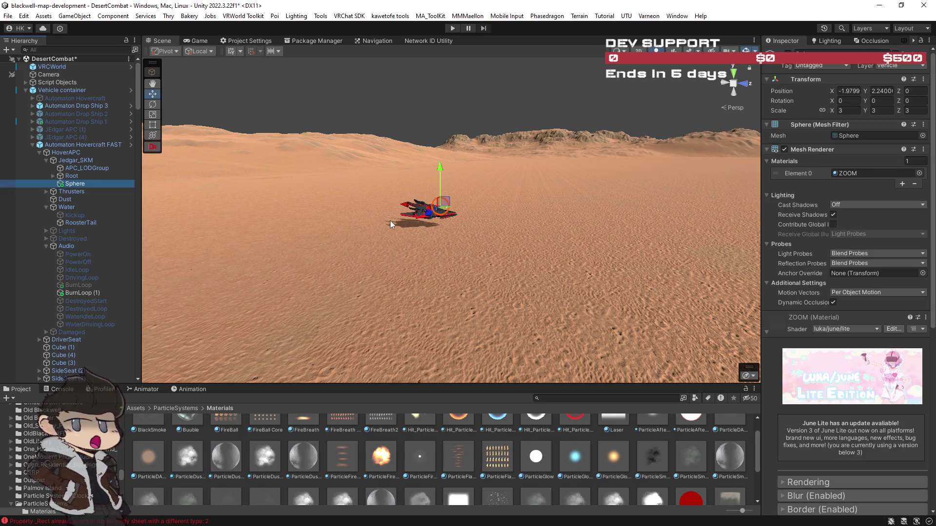
Show the FASTCRAFT animator graph and set the ZOOM layer weight to 0.76
click(146, 389)
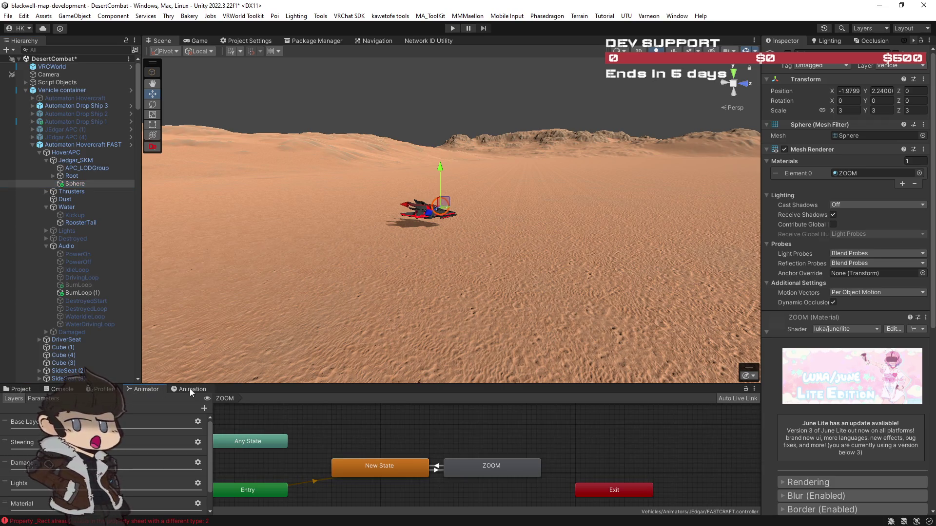
drag(210, 451, 210, 461)
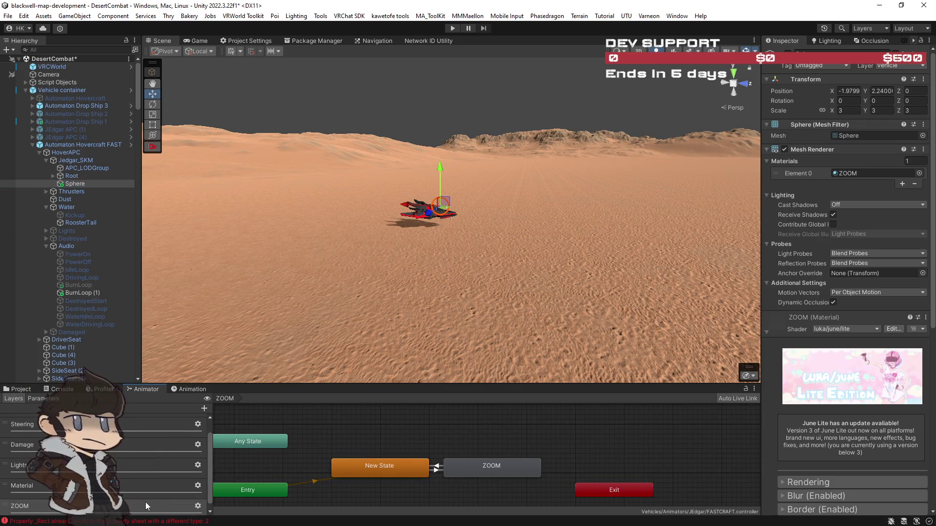
click(187, 510)
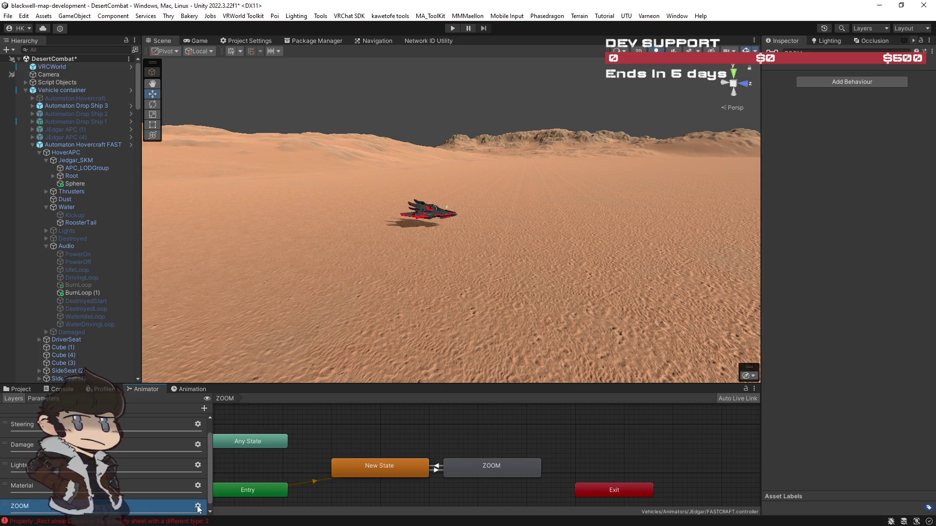
click(198, 506)
click(301, 471)
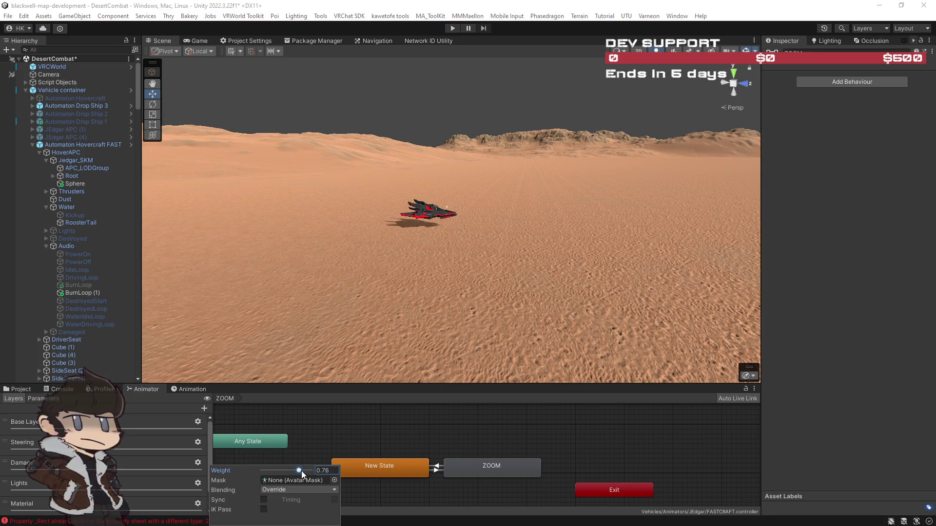
click(323, 434)
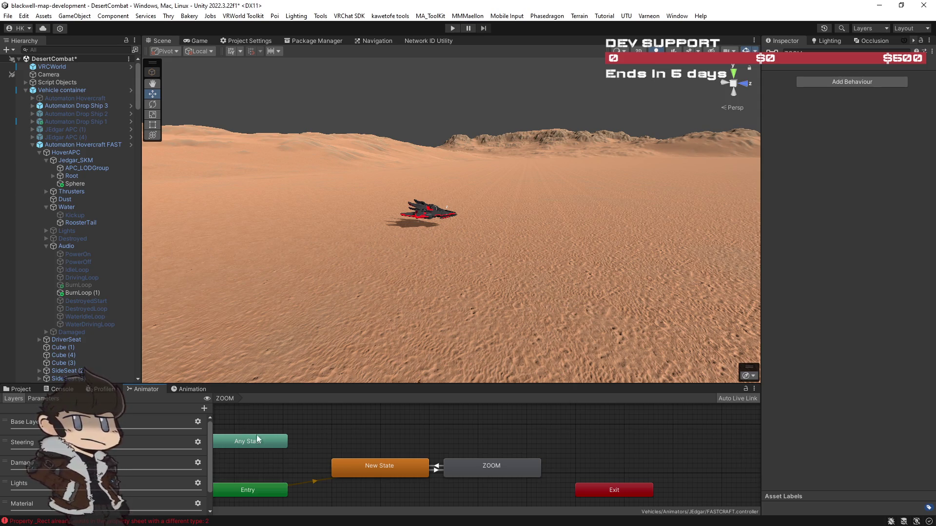
Check the New State node, deselect the hovercraft and enter Play mode
click(363, 469)
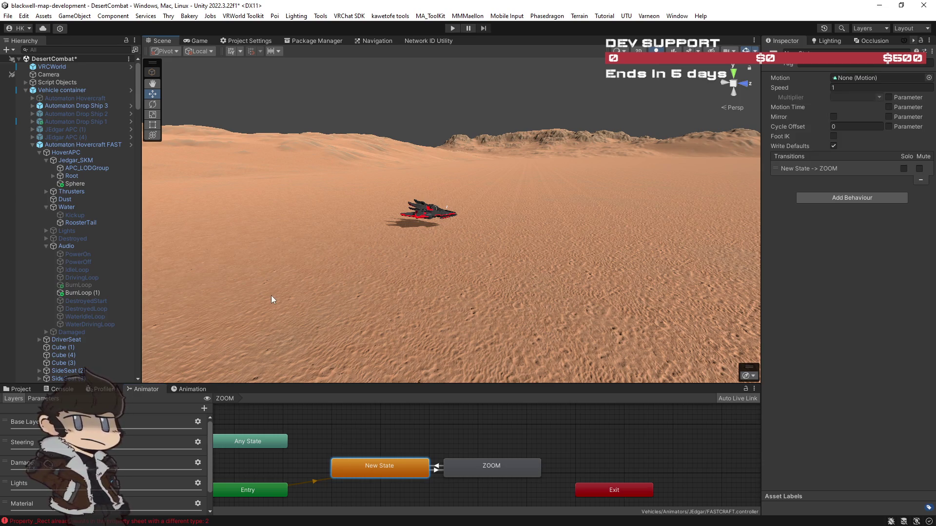
click(429, 211)
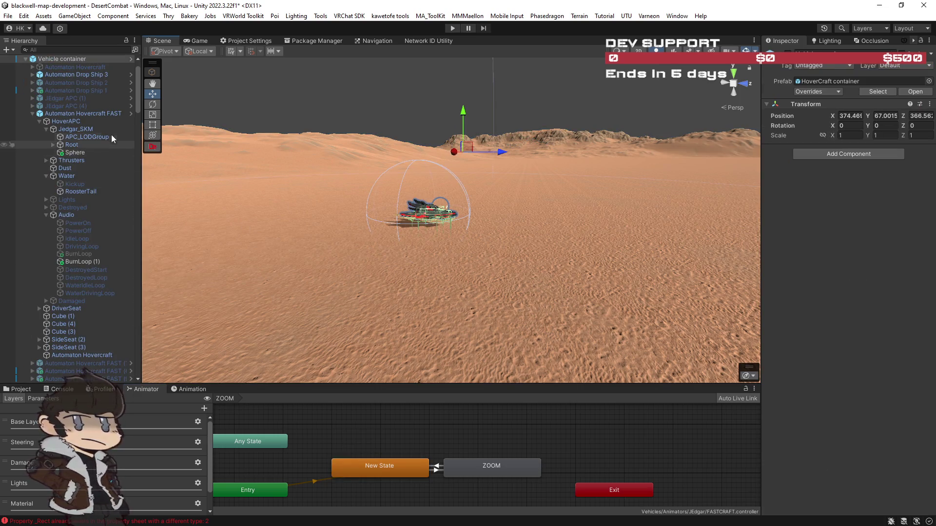
ctrl+click(69, 58)
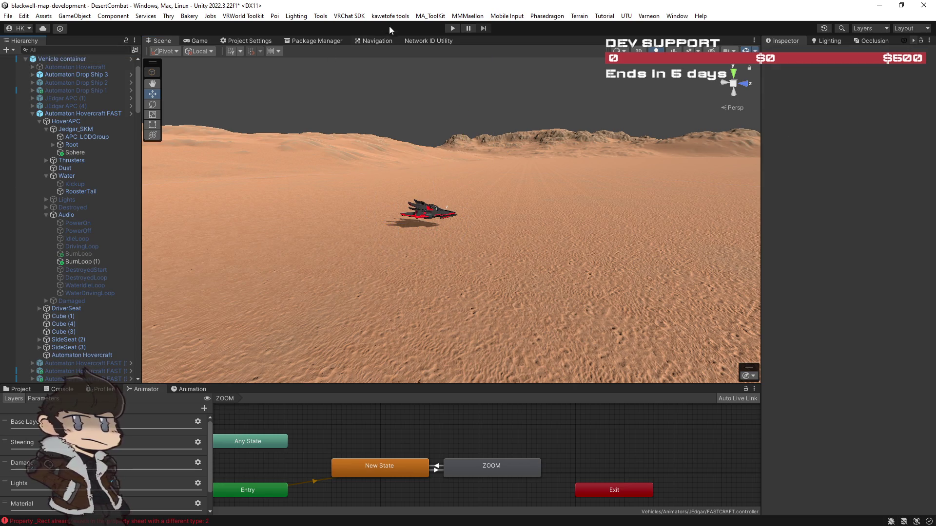
click(451, 29)
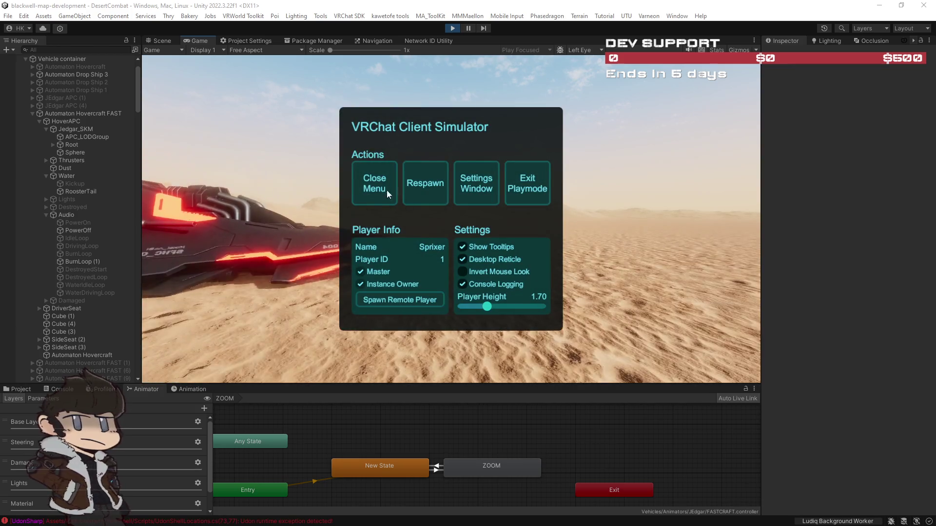
Close the simulator menu and background tasks window, then board the hovercraft as driver
click(381, 191)
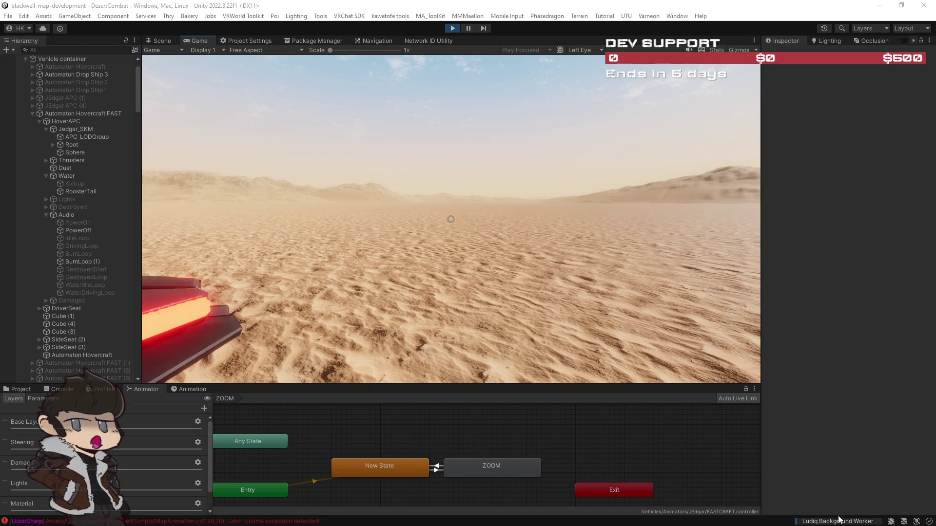
click(824, 521)
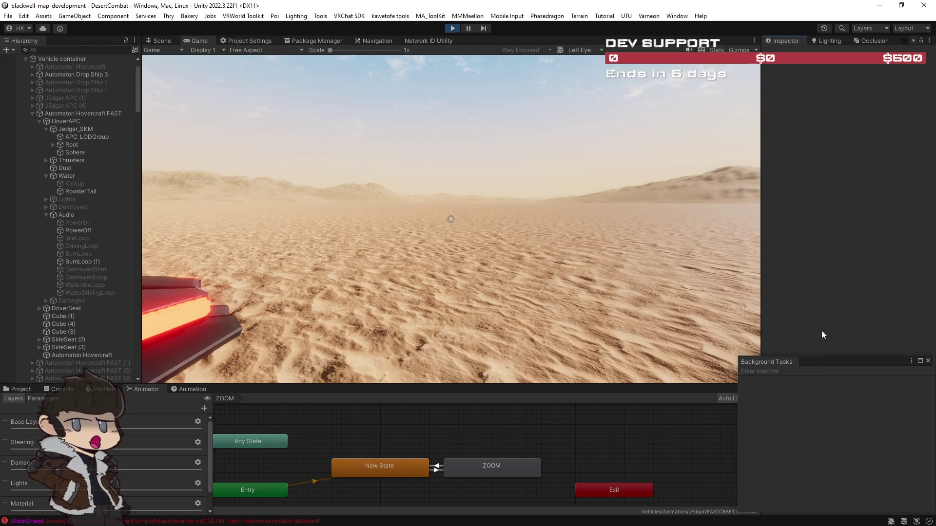
click(928, 361)
click(450, 219)
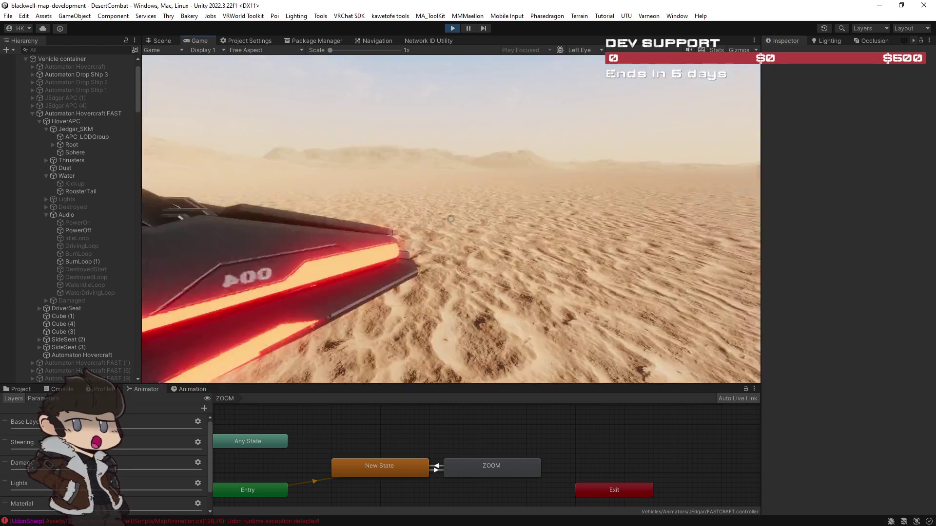
click(450, 219)
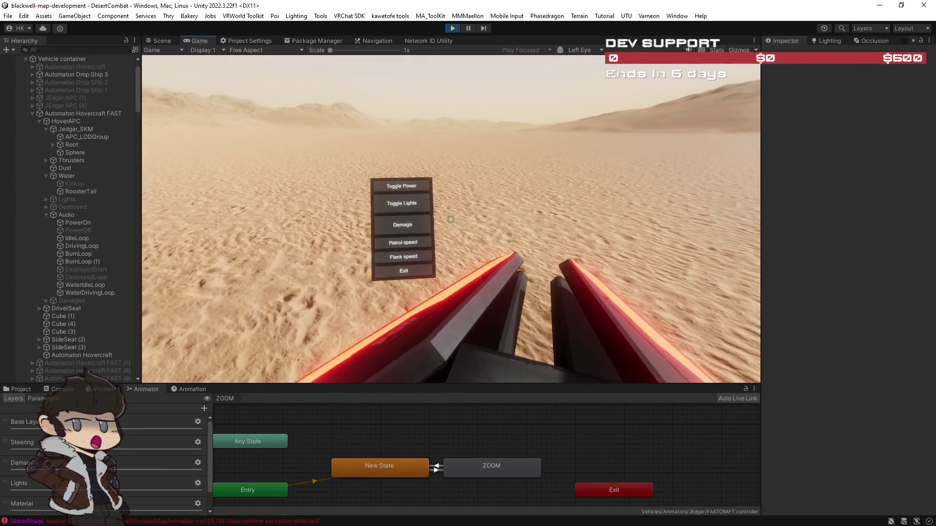
click(453, 224)
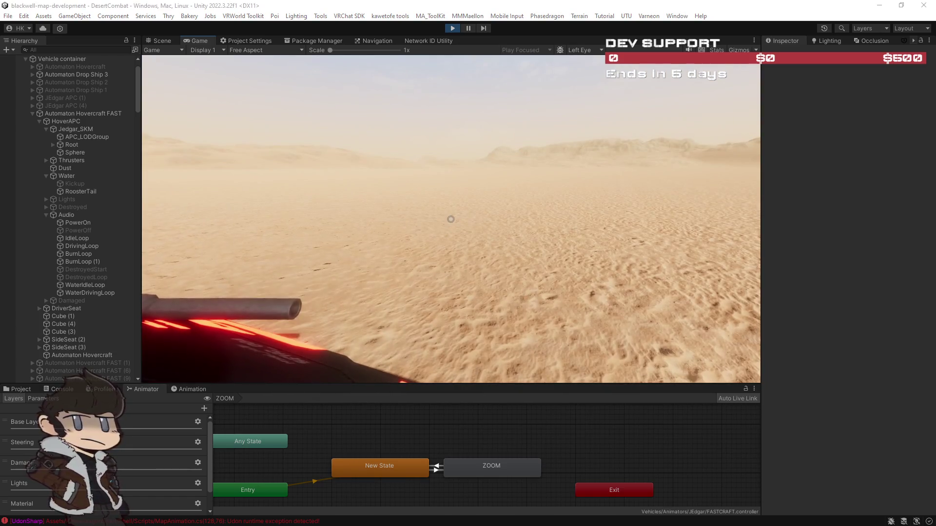
Maximize the Game view, trigger Damage from the vehicle menu, then restore the layout
double_click(198, 42)
click(333, 96)
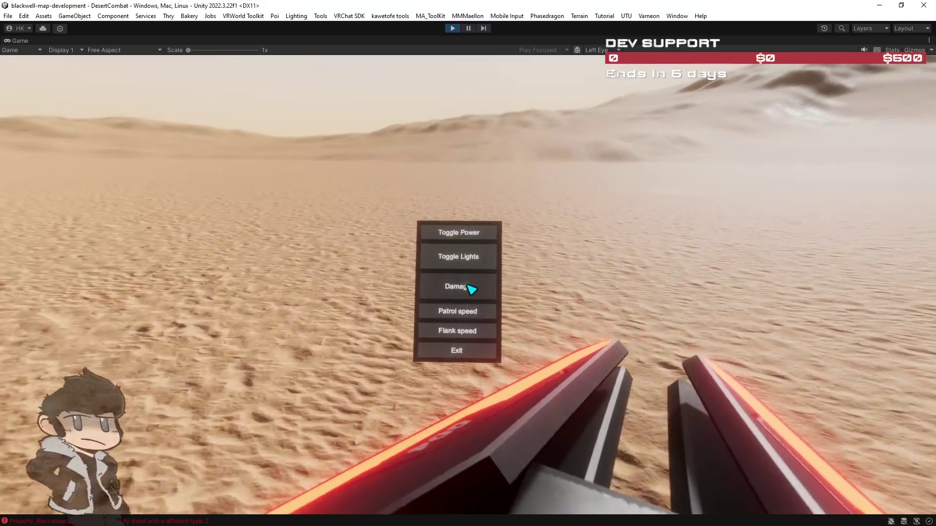
click(468, 287)
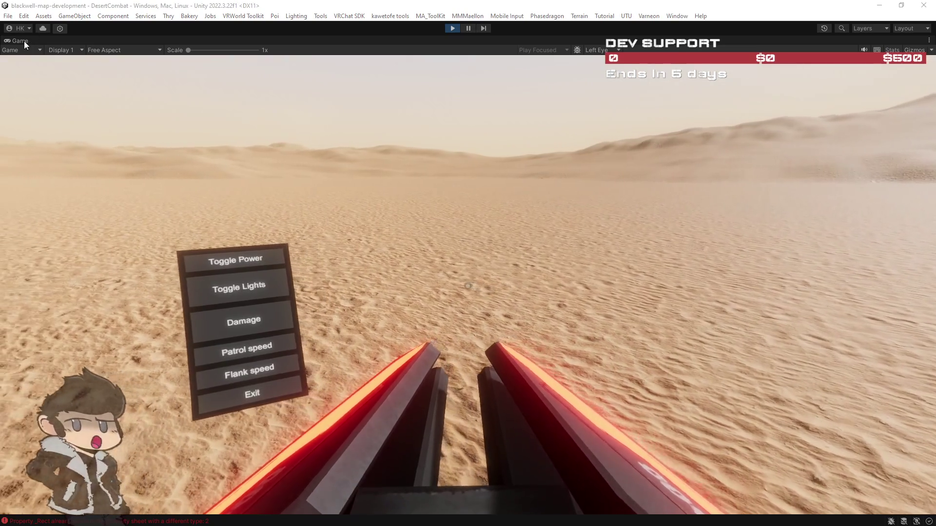
double_click(24, 41)
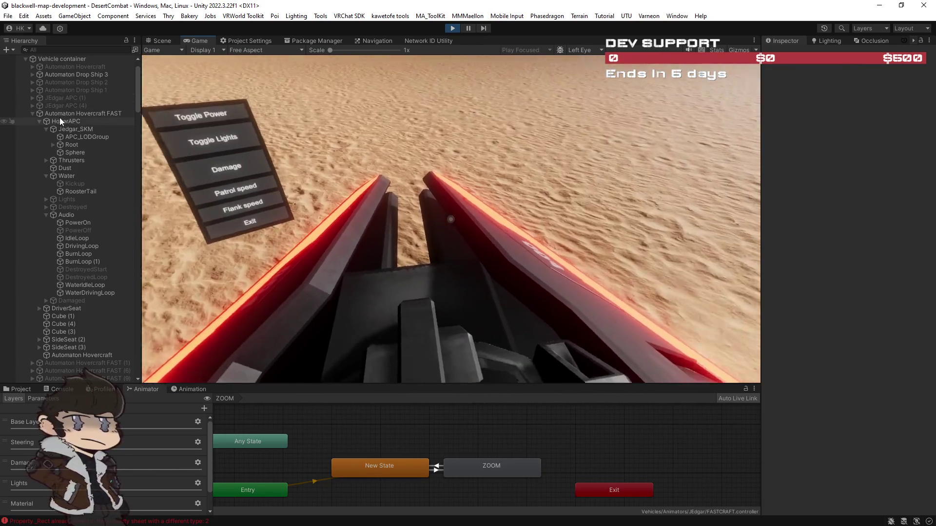
Select Automaton Hovercraft FAST, widen the Inspector and scroll to its Rigidbody (Mass 100, Drag 2)
click(72, 120)
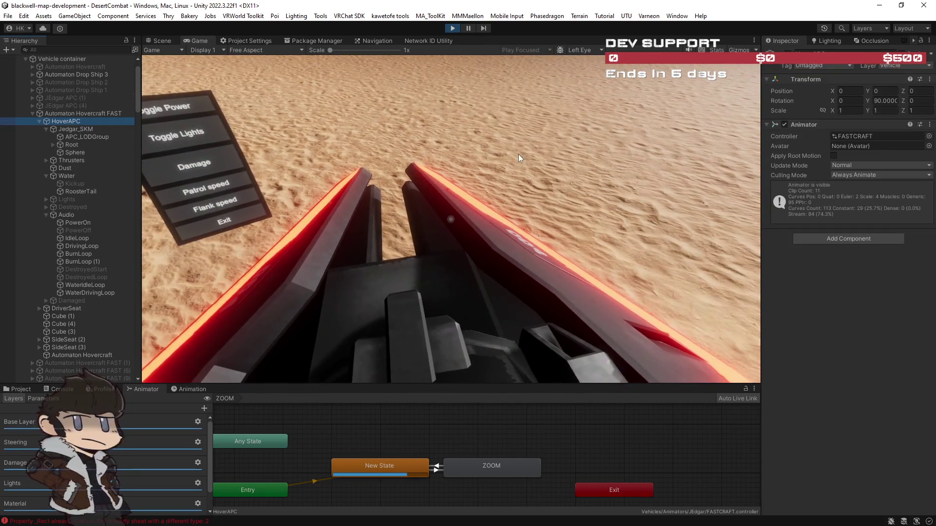
click(86, 129)
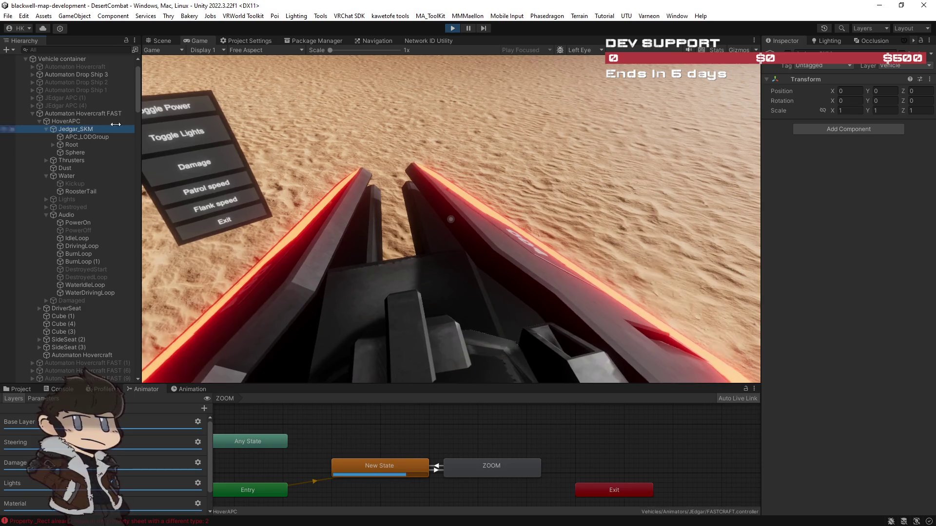
click(74, 115)
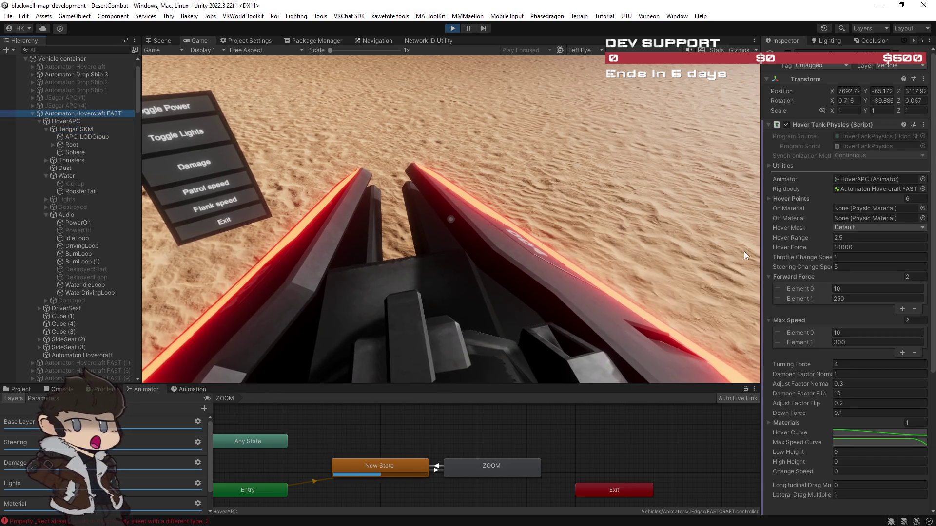
drag(761, 303, 739, 304)
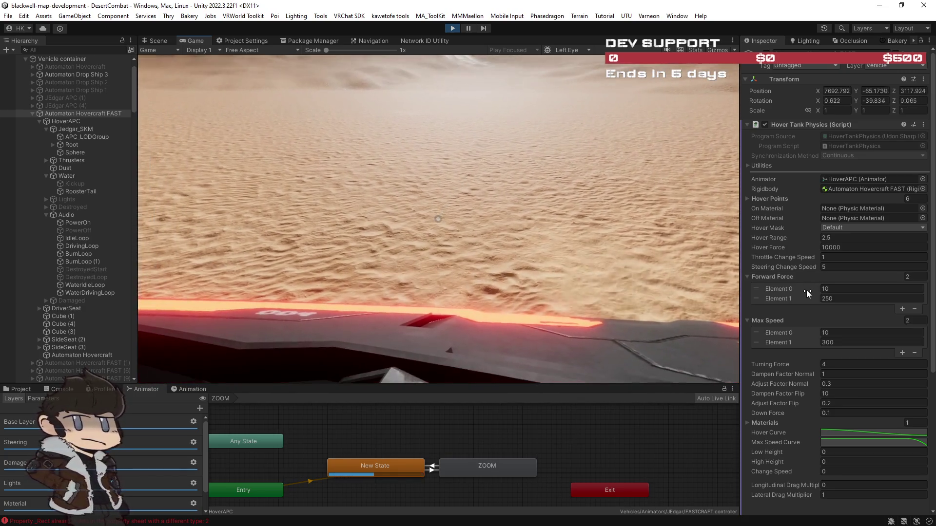
scroll(806, 289, down, 5)
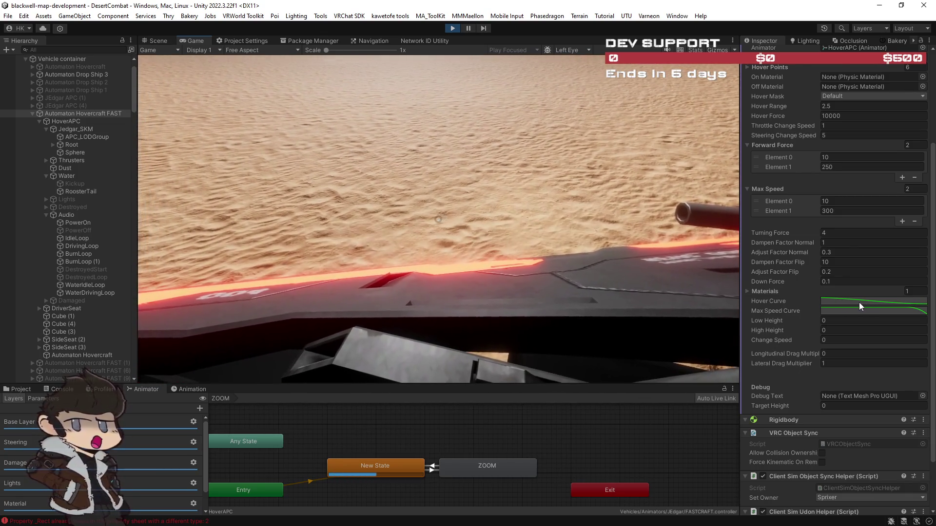
scroll(859, 302, down, 3)
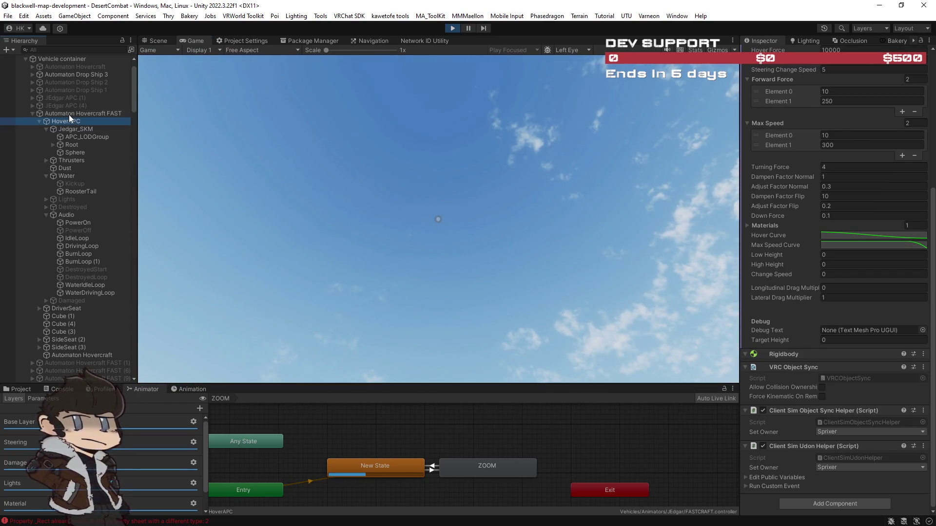
click(69, 119)
click(69, 115)
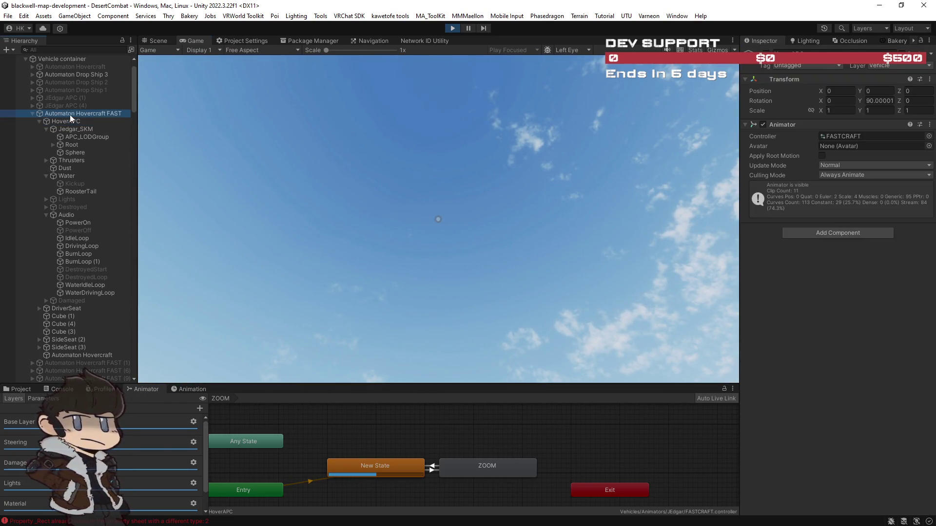
scroll(797, 358, down, 3)
scroll(797, 363, down, 5)
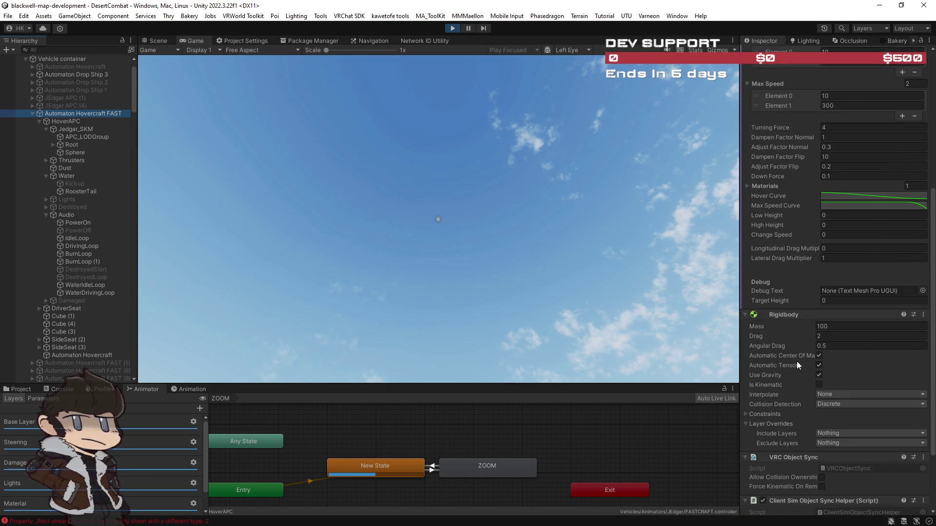
Set the hovercraft's Rigidbody Drag to 0.1 and Lateral Drag Multiplier to 2
click(630, 294)
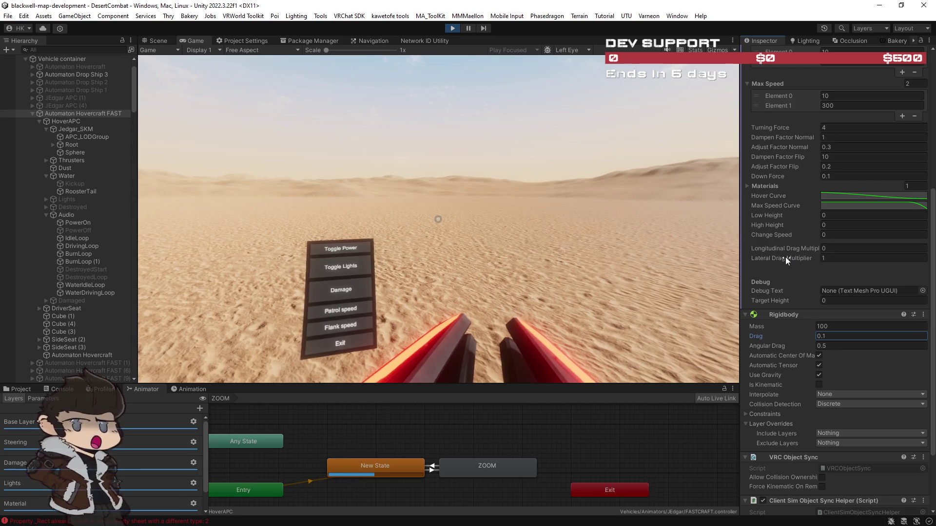
scroll(785, 256, up, 4)
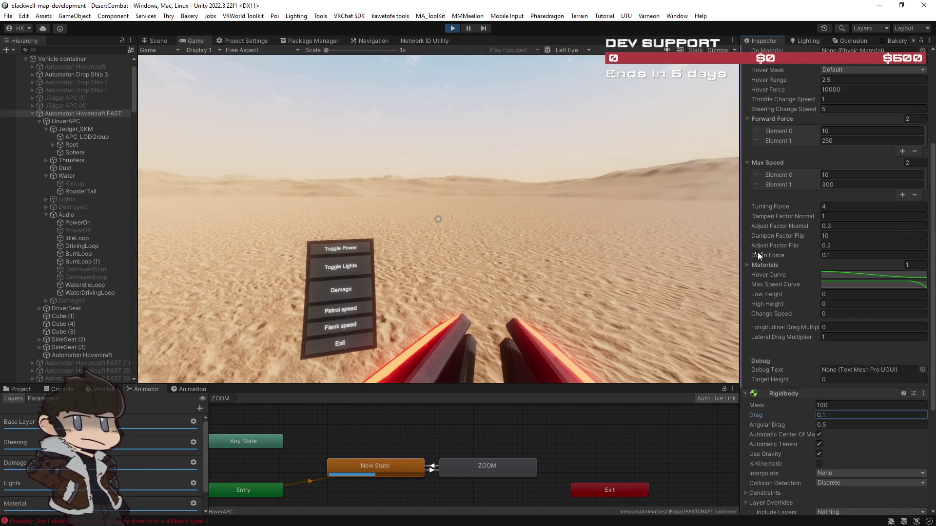
scroll(758, 244, up, 6)
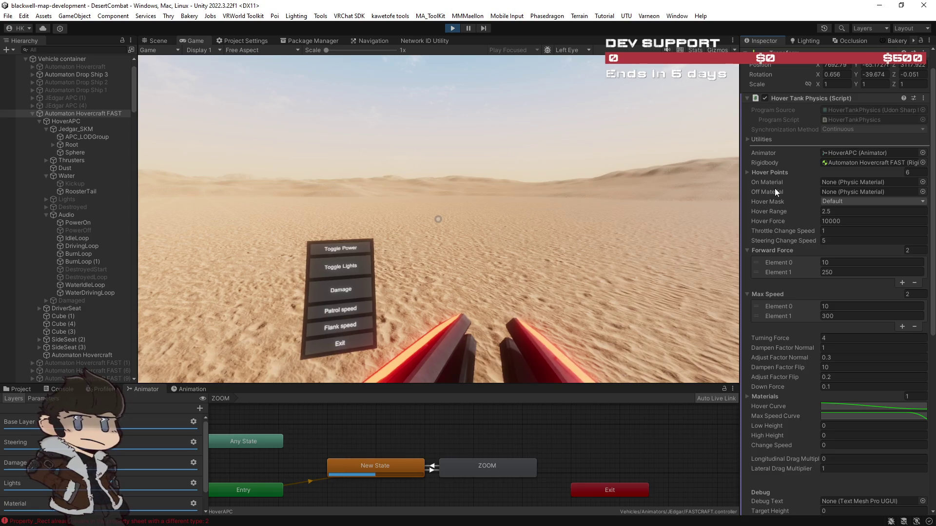
scroll(776, 247, down, 3)
scroll(777, 297, down, 3)
text(2)
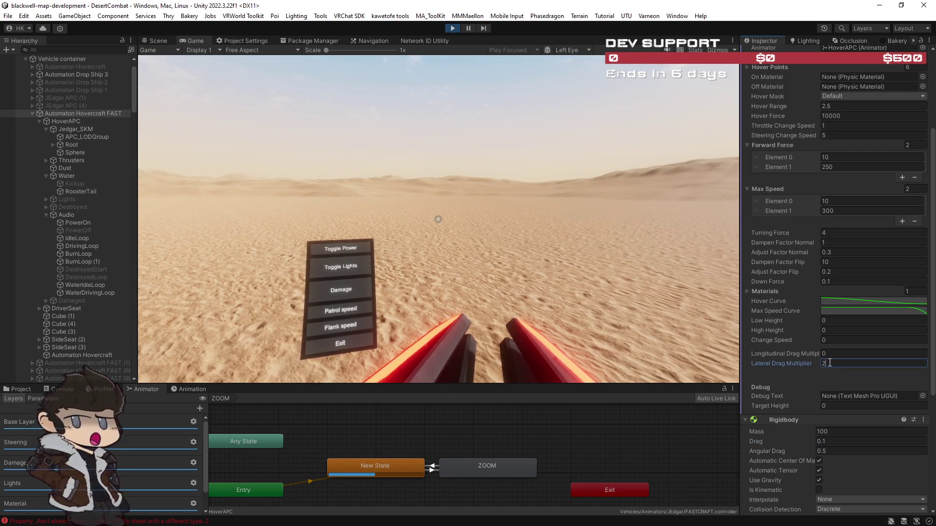
click(630, 252)
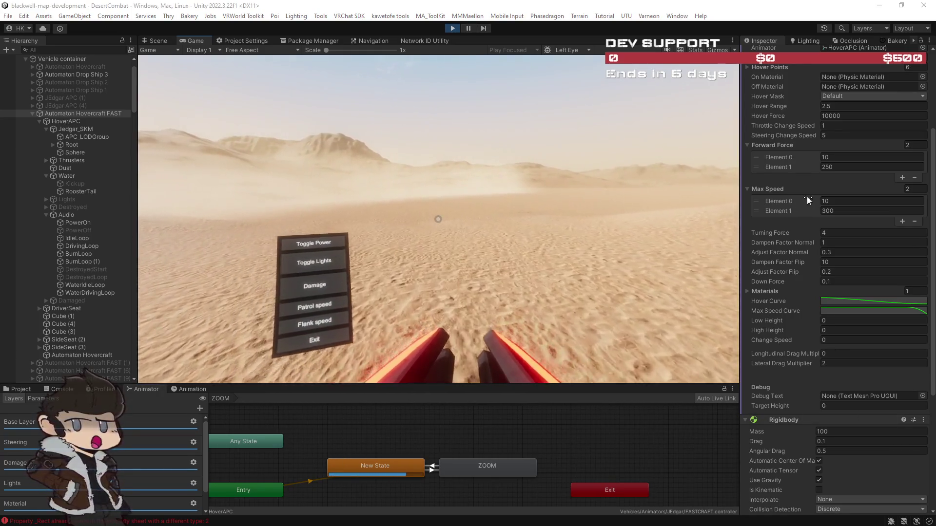
click(835, 167)
Set the second Forward Force element to 50 and the second Max Speed to 200
text(50)
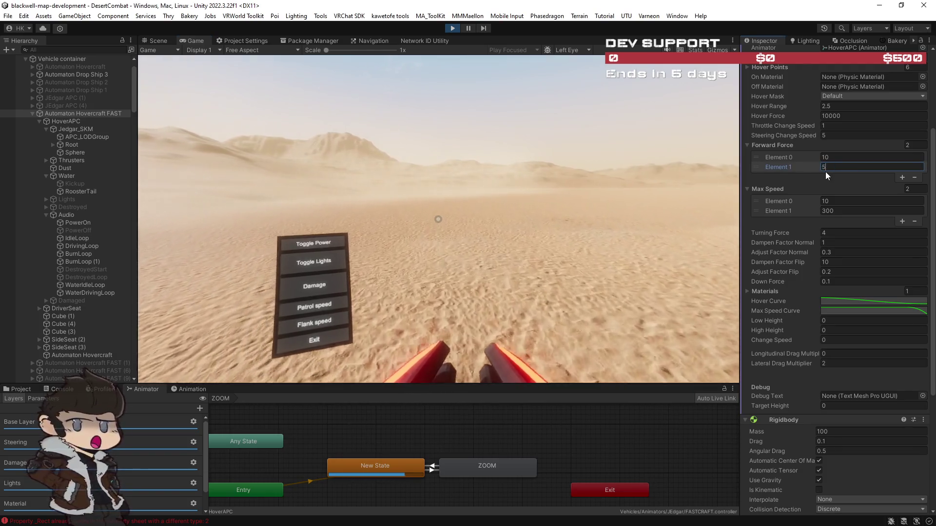
click(840, 210)
text(200)
click(695, 217)
key(Tab)
text(16000)
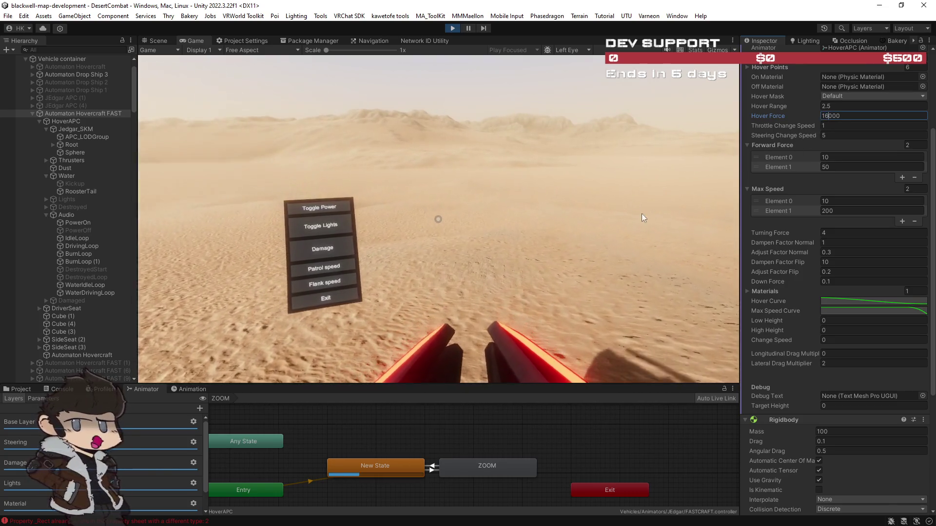
Try Hover Force 16000, revert it to 10000, then maximize the Game view
click(621, 232)
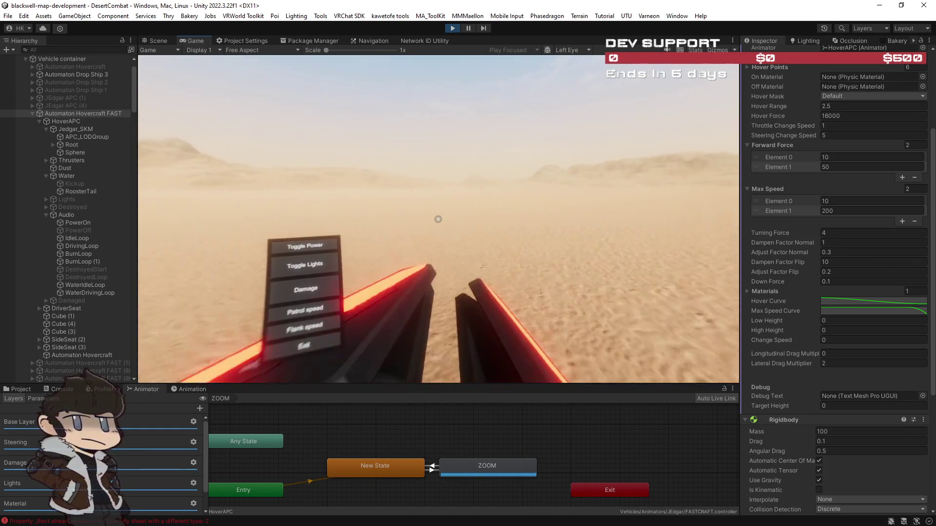
click(828, 116)
text(10000)
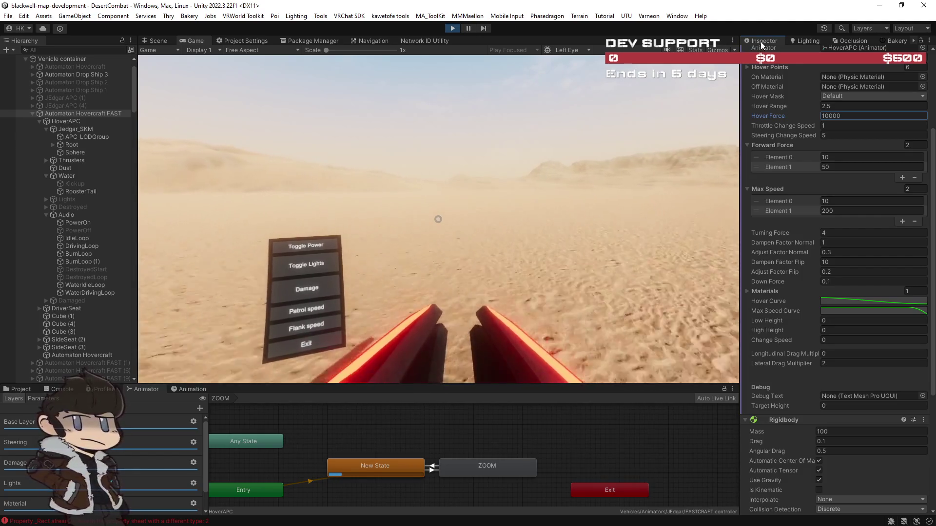
click(851, 41)
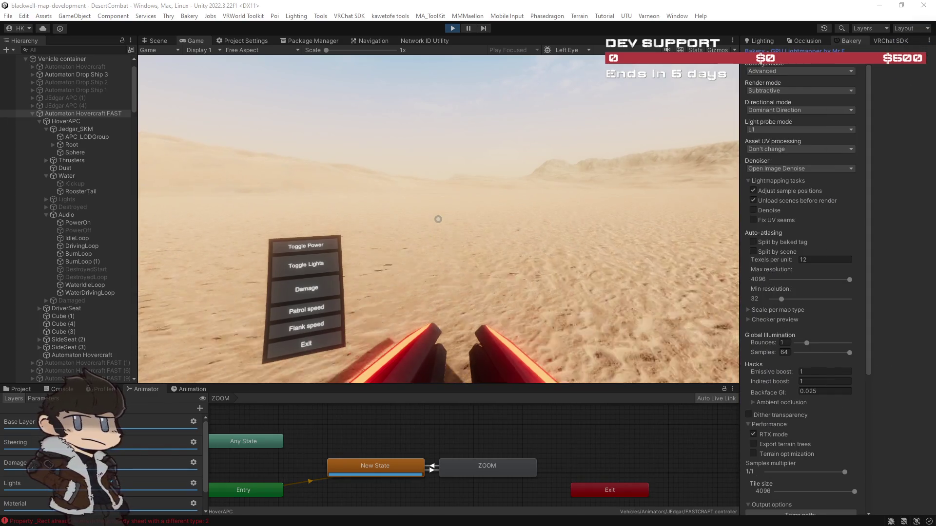
double_click(193, 39)
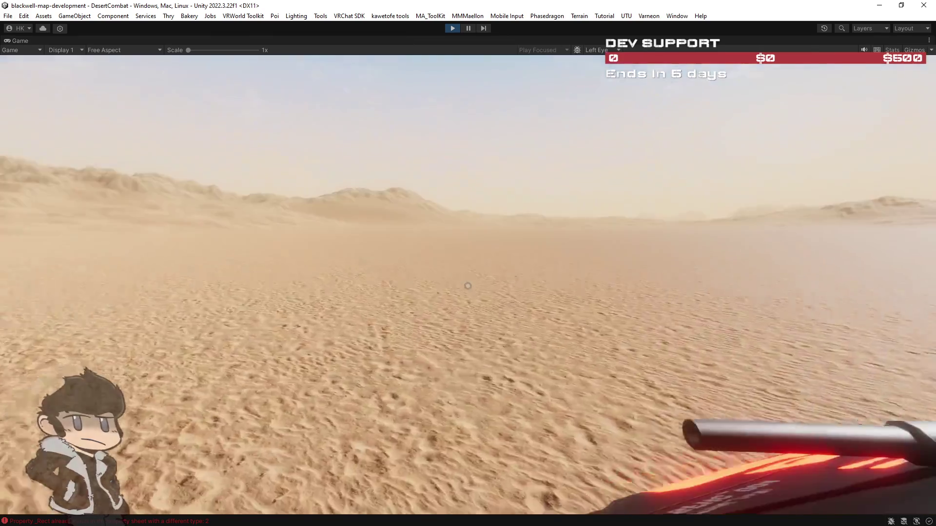
key(ctrl+3)
scroll(784, 41, down, 3)
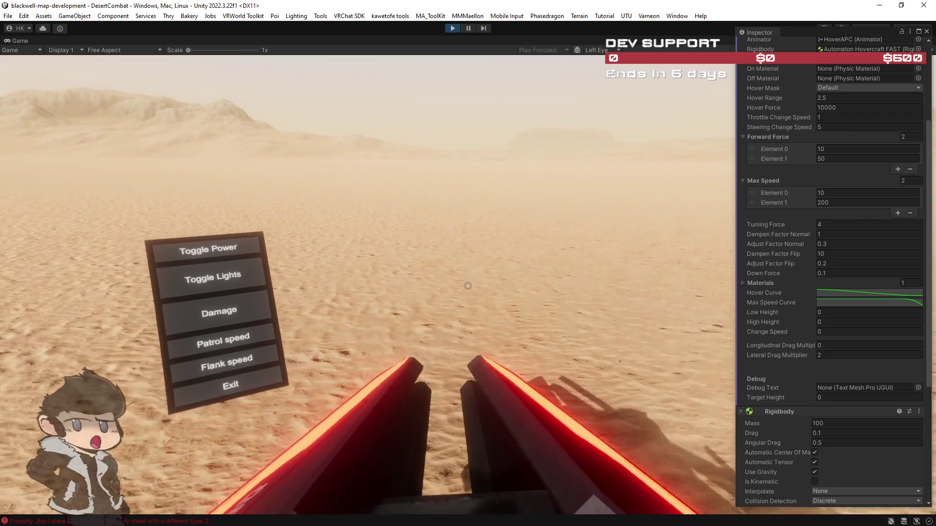
Set Rigidbody Mass to 1000, Drag to 0.5, and Lateral Drag Multiplier to 0
click(828, 424)
text(1000)
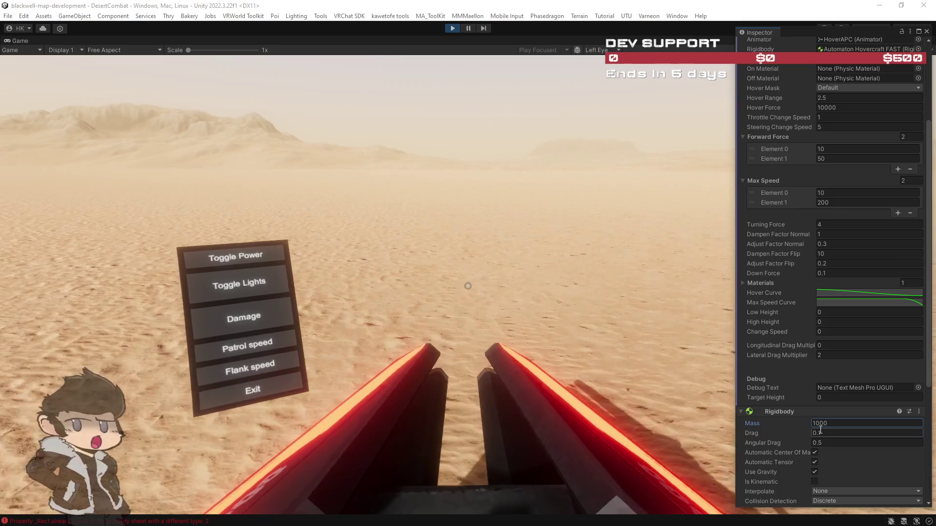
click(820, 433)
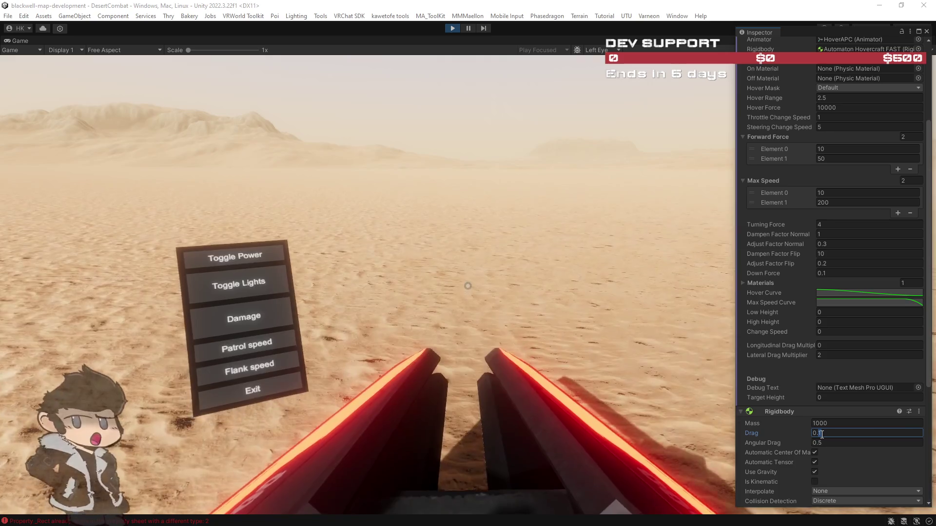
text(0.5)
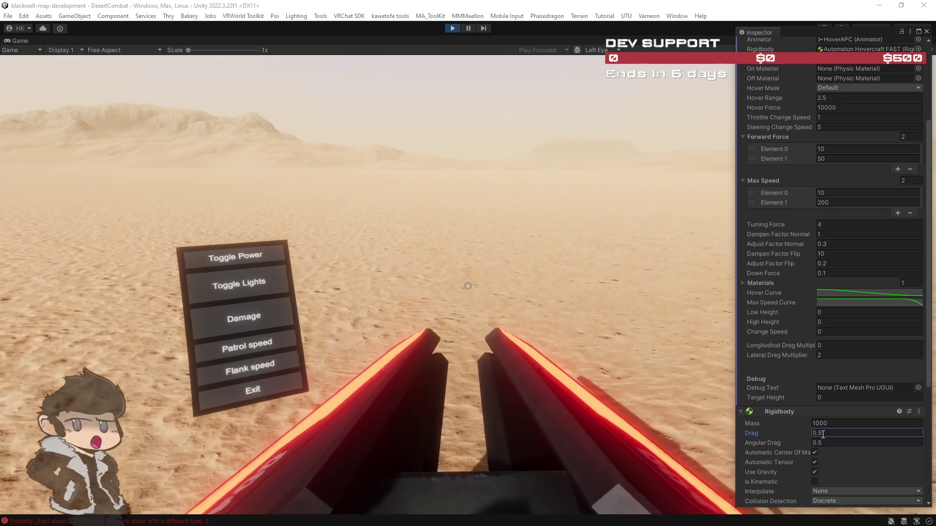
key(Return)
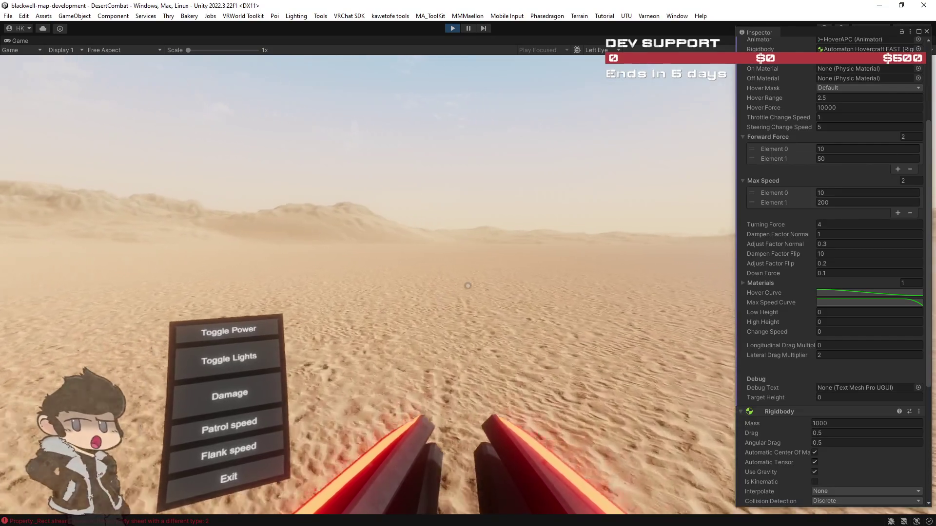
click(814, 360)
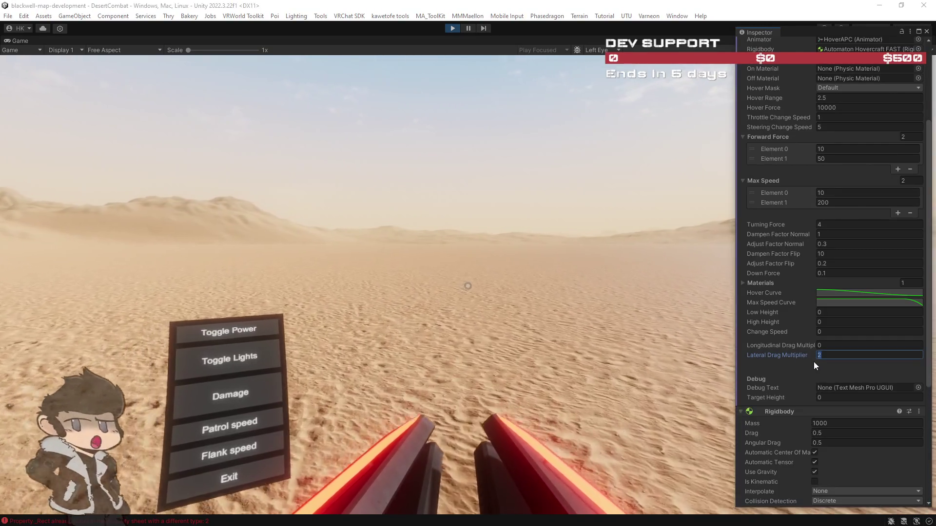
text(0)
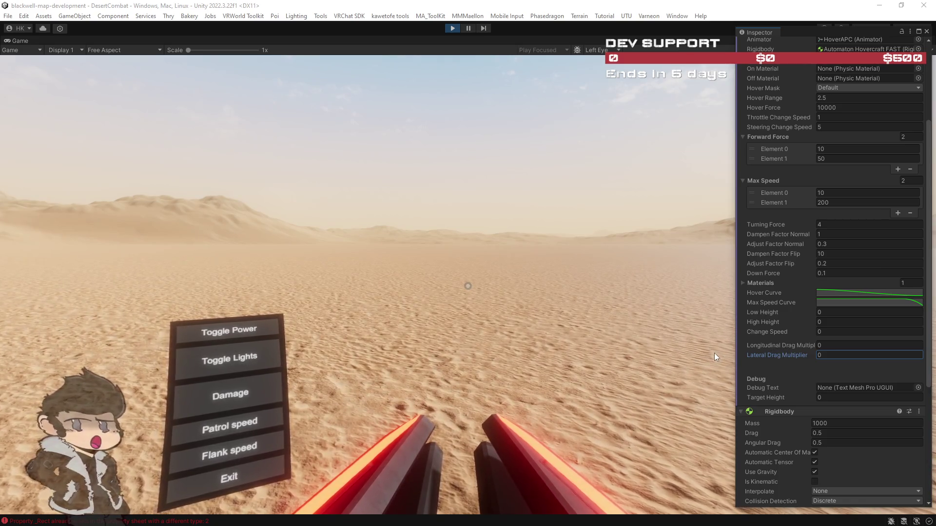
Return control to the Game view to keep driving the hovercraft
click(591, 325)
text(100)
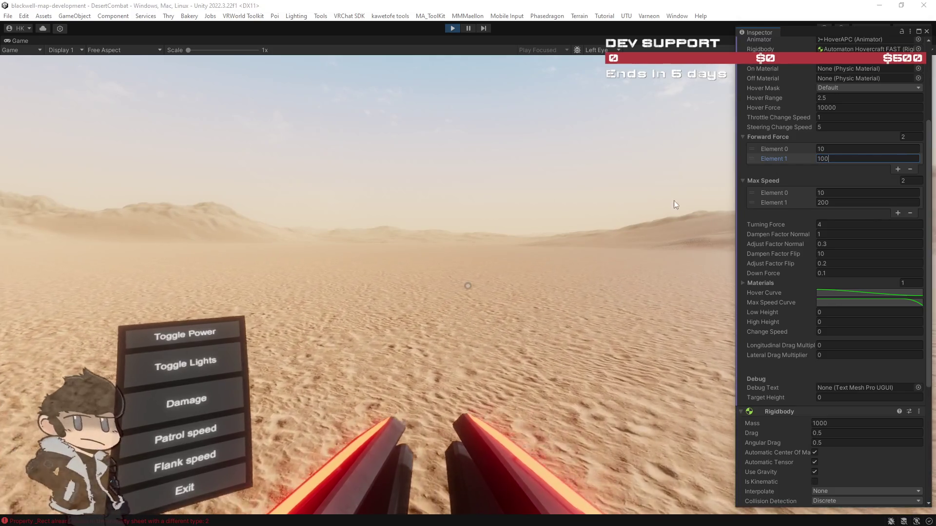
Commit Forward Force 100 and test-drive the hovercraft across the desert dunes
click(619, 228)
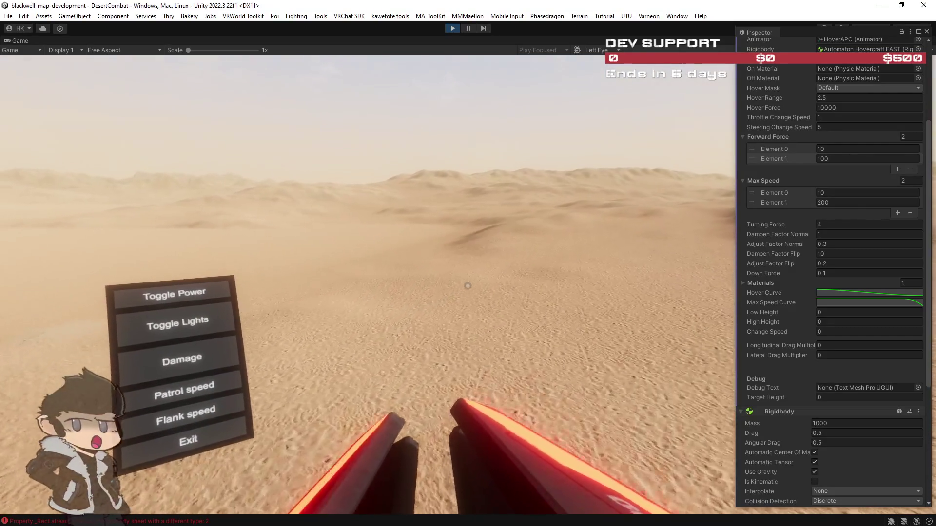
Set Down Force to 500, test-drive the hovercraft, then exit Play mode with Ctrl+P
click(837, 274)
text(5)
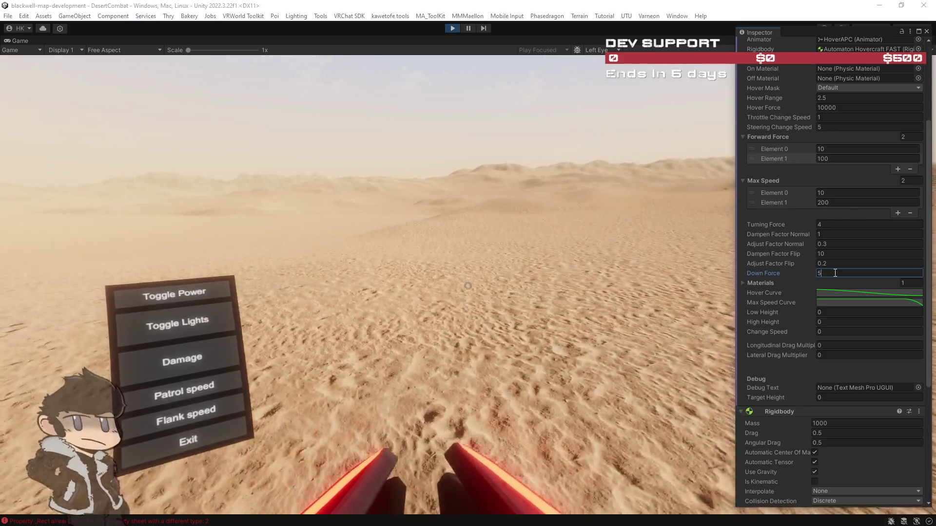
text(0)
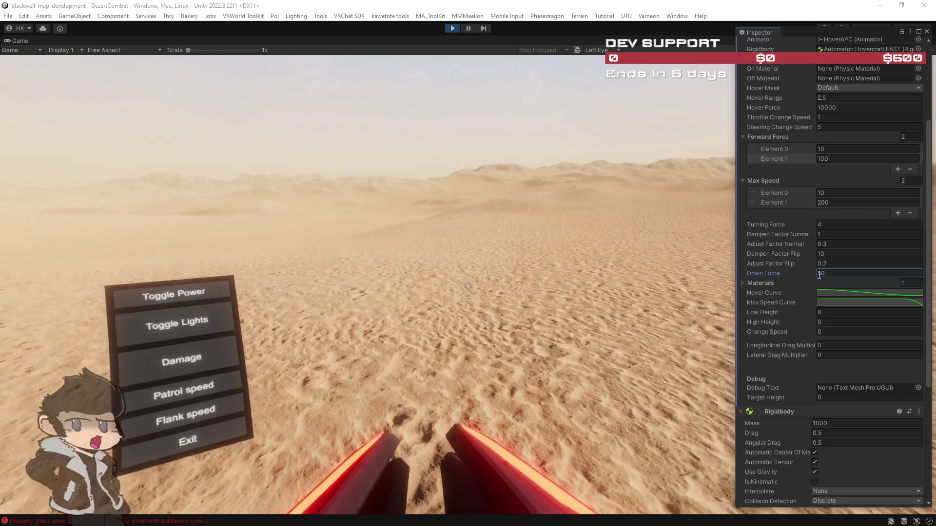
text(0)
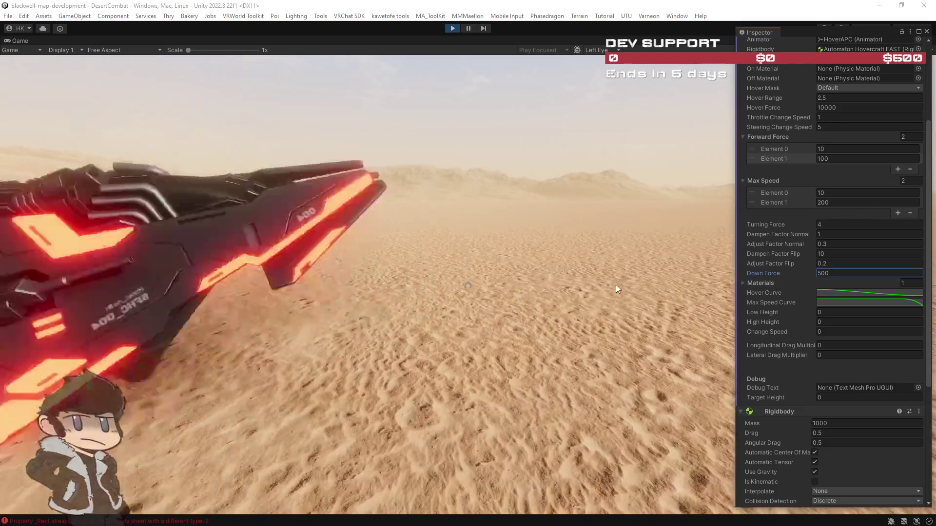
click(613, 283)
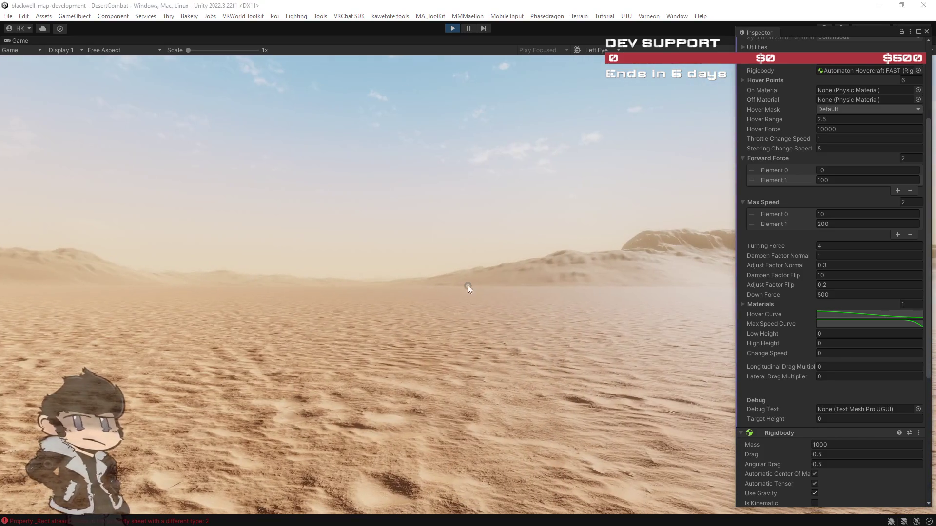
click(452, 28)
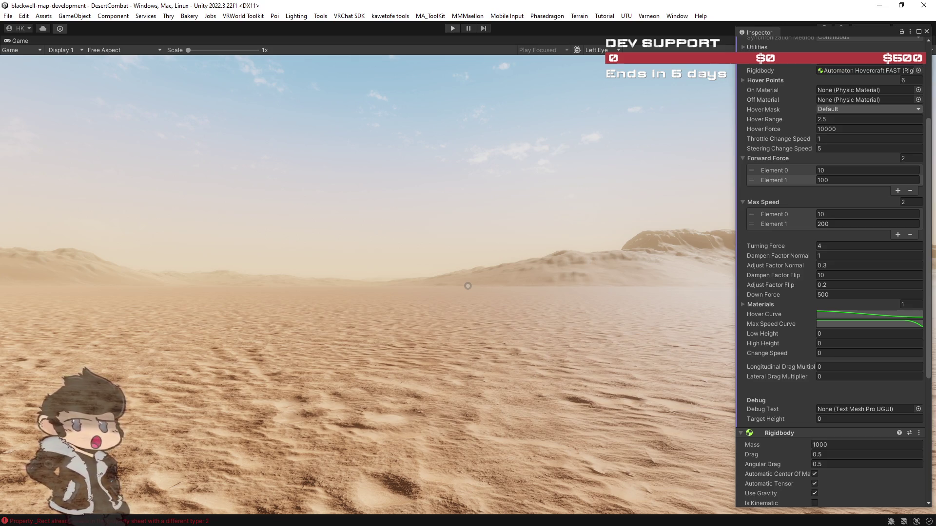
key(ctrl+p)
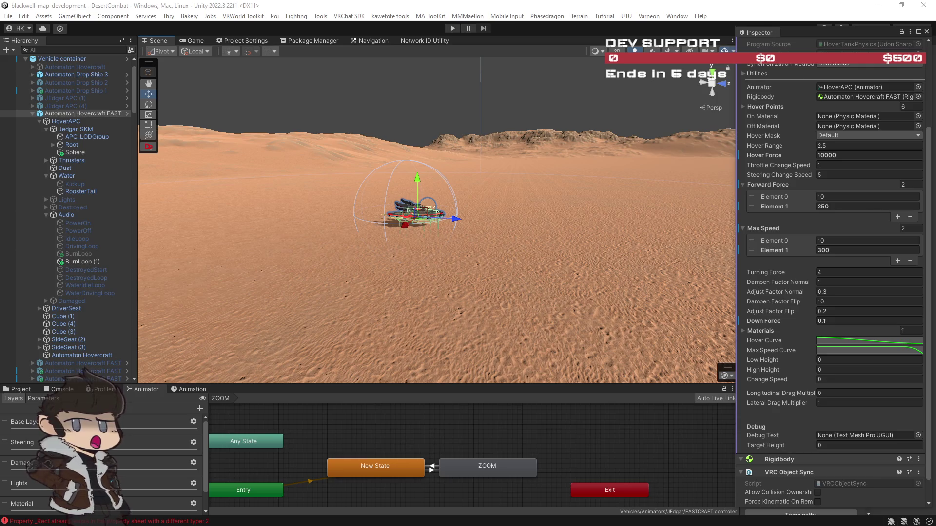
In edit mode, set the hovercraft's Lateral Drag Multiplier to 2 and Rigidbody Drag to 0.5
mouse_move(668, 261)
mouse_down()
mouse_move(613, 236)
mouse_move(539, 244)
mouse_move(555, 248)
mouse_up()
scroll(544, 245, up, 3)
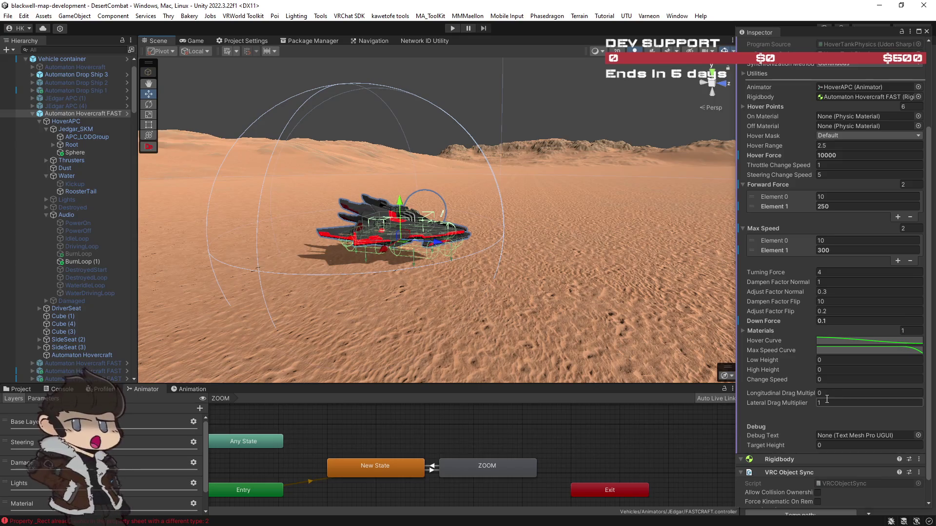
click(830, 402)
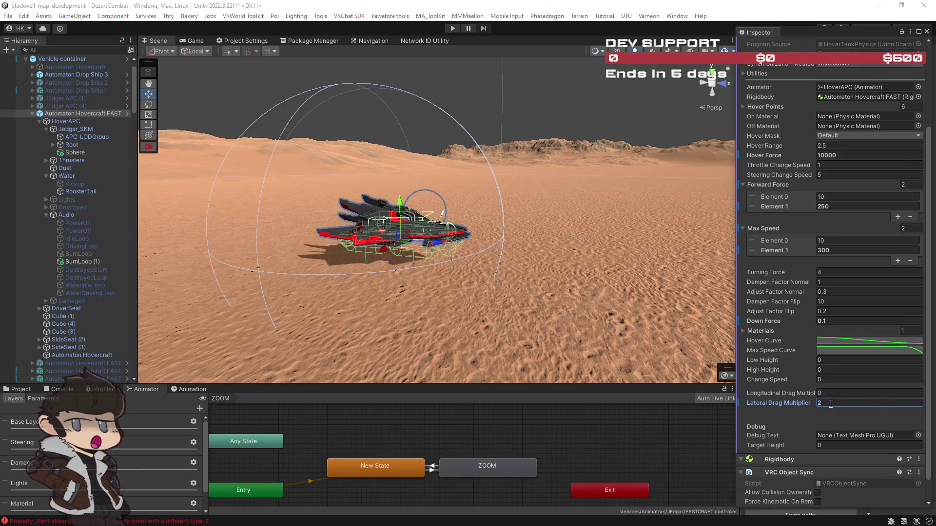
scroll(830, 404, down, 1)
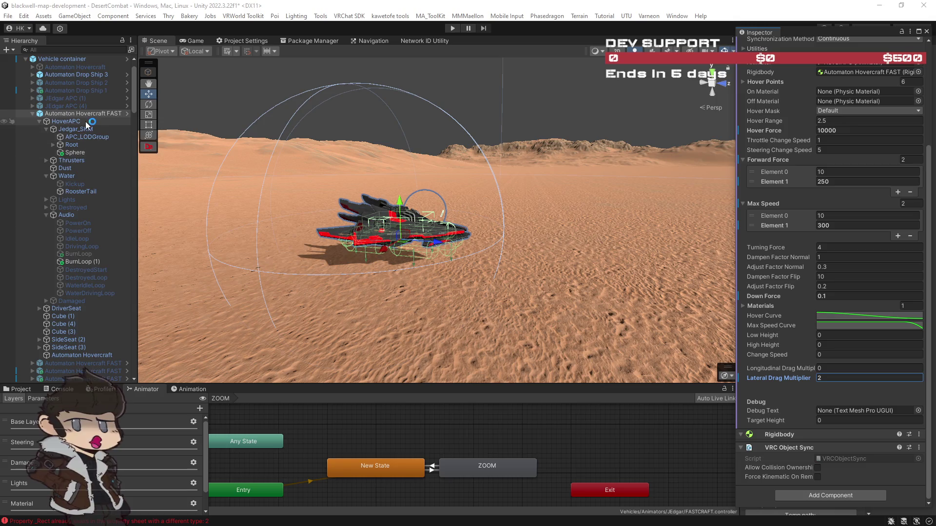
click(87, 122)
click(83, 113)
scroll(779, 396, down, 3)
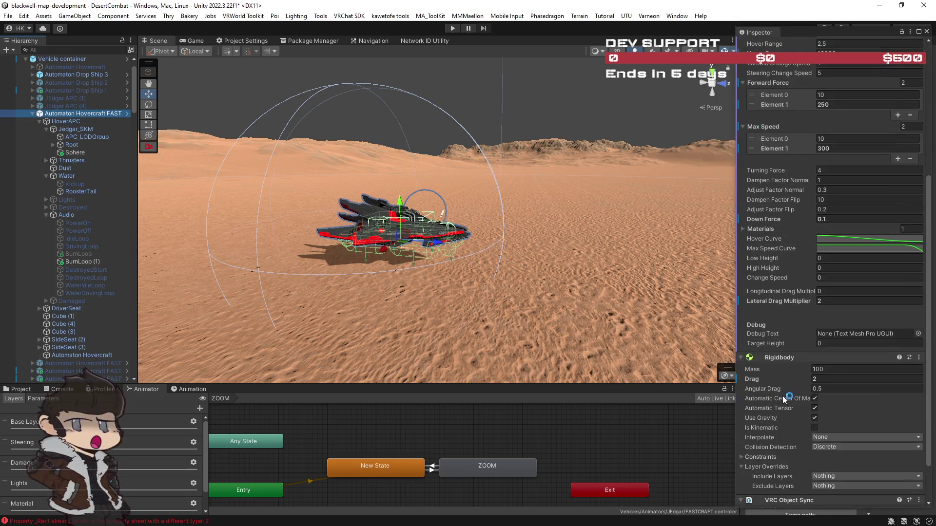
click(822, 380)
text(0.5)
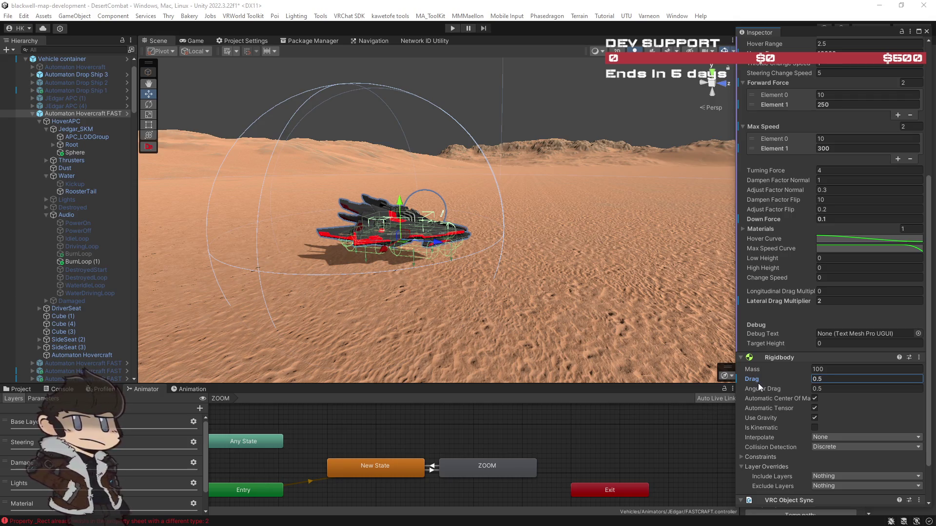
scroll(767, 384, up, 5)
scroll(770, 384, up, 1)
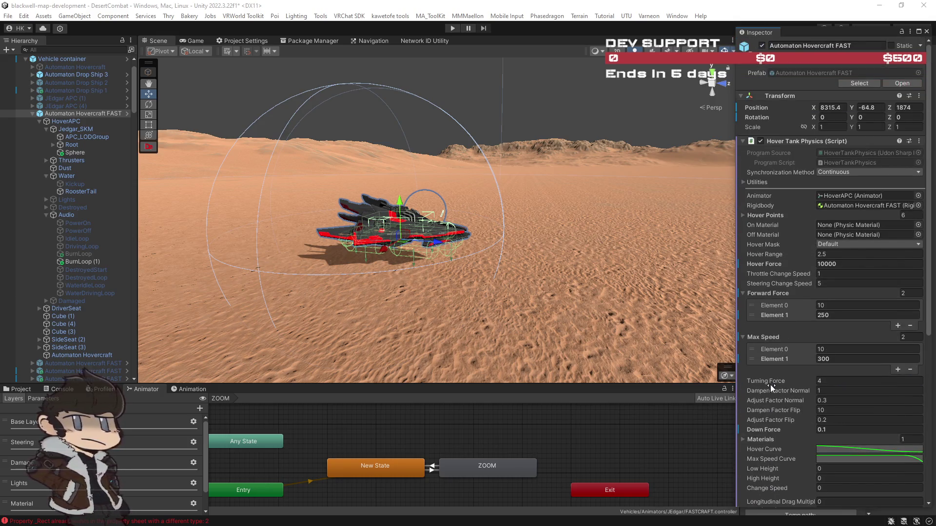
Move the MapMagic object up to the scene root in the Hierarchy
mouse_move(634, 317)
mouse_down()
mouse_move(579, 271)
mouse_move(585, 258)
mouse_move(612, 265)
mouse_move(602, 282)
mouse_move(615, 298)
mouse_up()
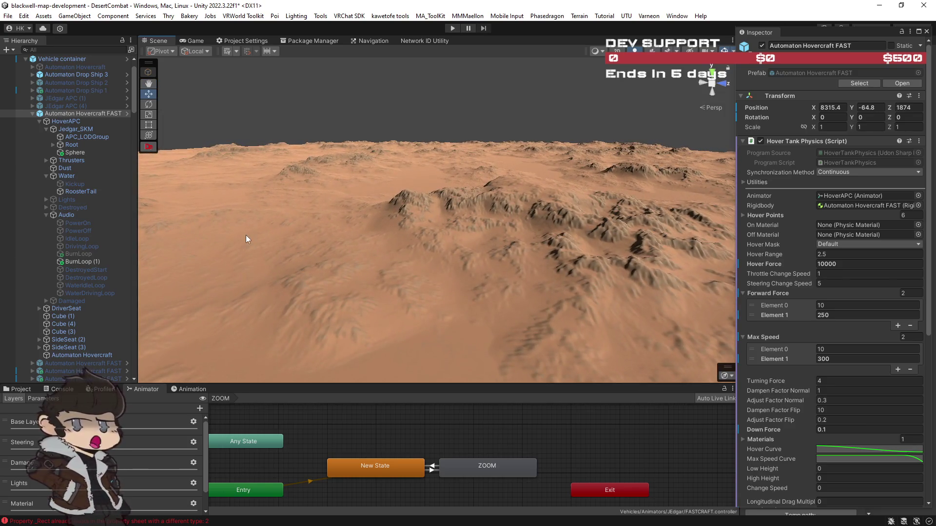
scroll(84, 230, up, 2)
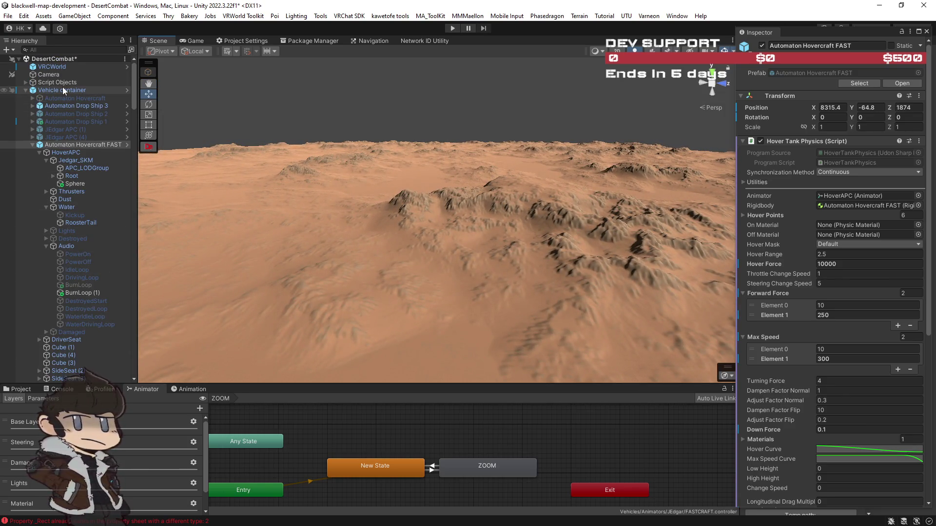
scroll(79, 191, down, 10)
scroll(71, 209, down, 3)
mouse_move(133, 137)
mouse_down()
mouse_move(134, 85)
mouse_move(135, 370)
mouse_up()
mouse_move(54, 379)
mouse_down()
mouse_move(58, 60)
mouse_move(47, 61)
mouse_move(60, 59)
mouse_move(41, 337)
mouse_up()
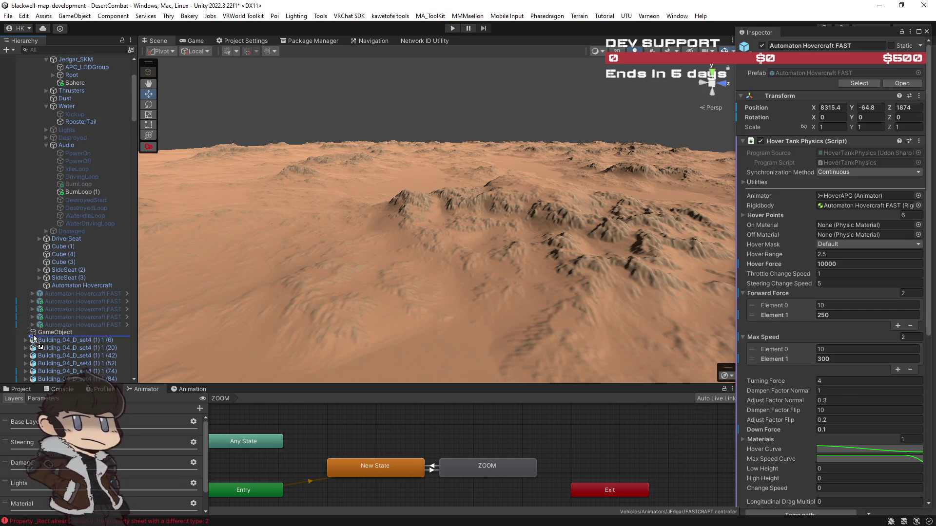
Select the whole run of Building_04_D_set4 and Building_02_B rows and fold them away
click(59, 347)
scroll(58, 347, down, 5)
scroll(58, 347, down, 15)
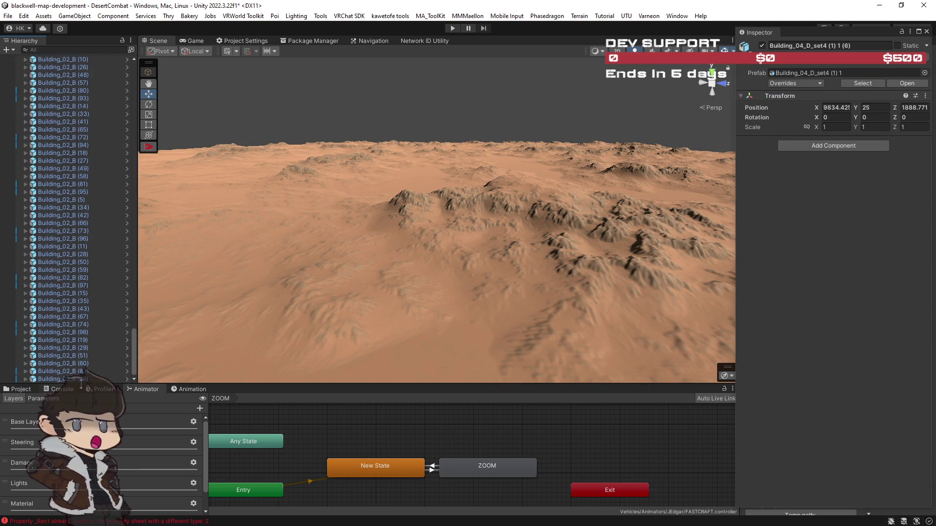
key(shift+End)
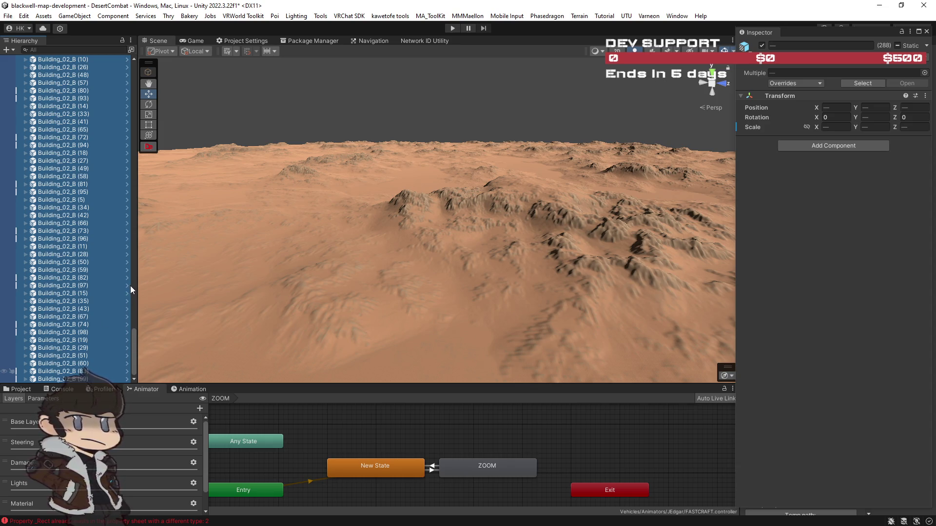
key(Delete)
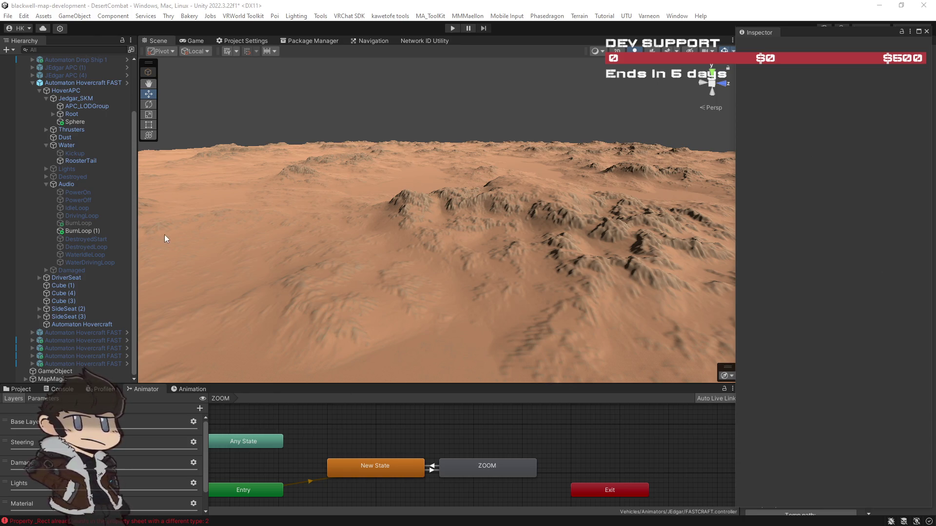
Locate MapMagic's graph asset, inspect and open Desert 3, then view the 13-node SciFiDesert graph
click(52, 379)
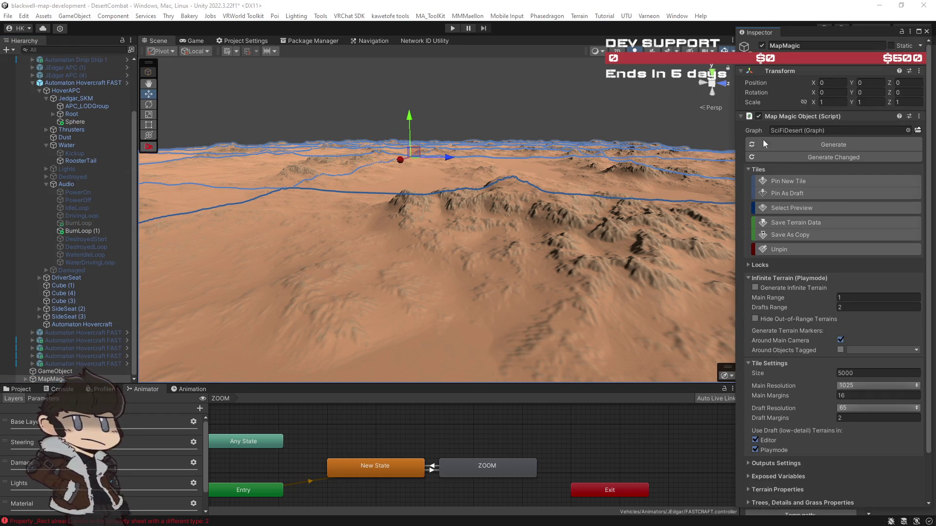
click(828, 131)
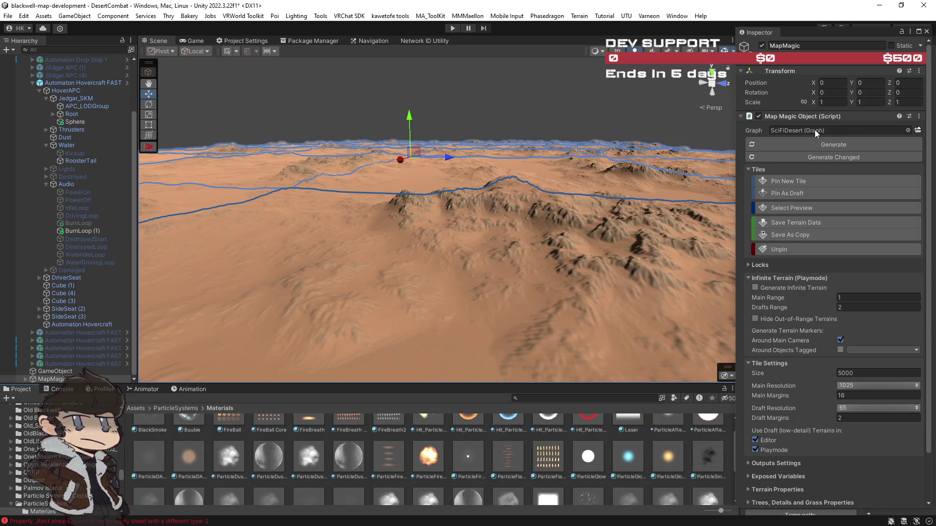
click(707, 439)
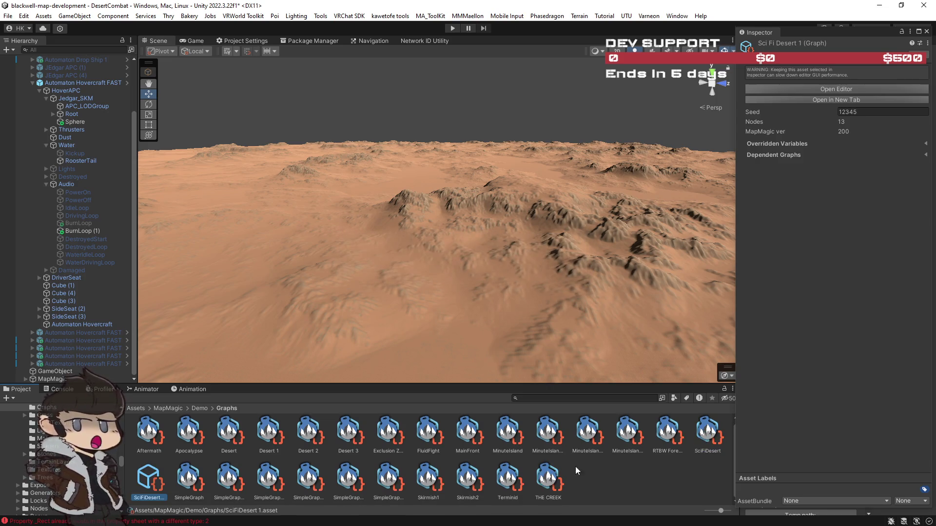
click(348, 430)
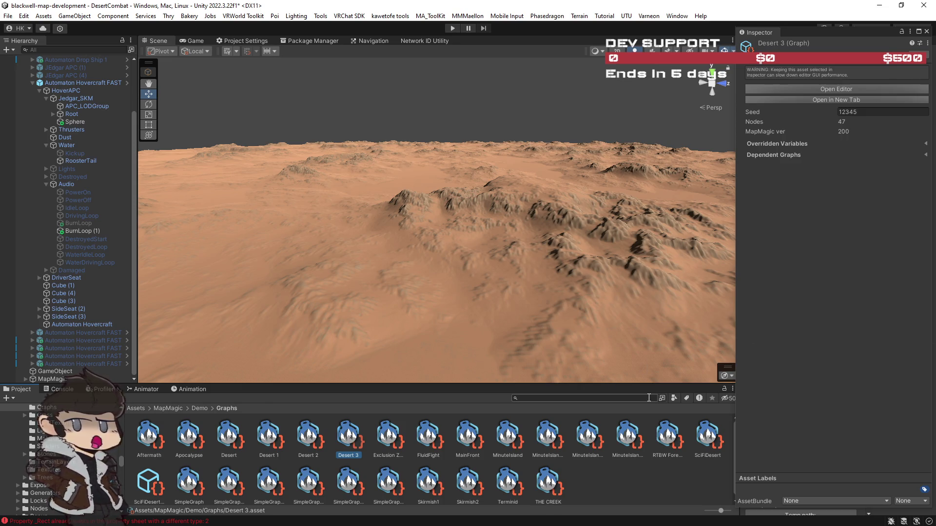
double_click(353, 440)
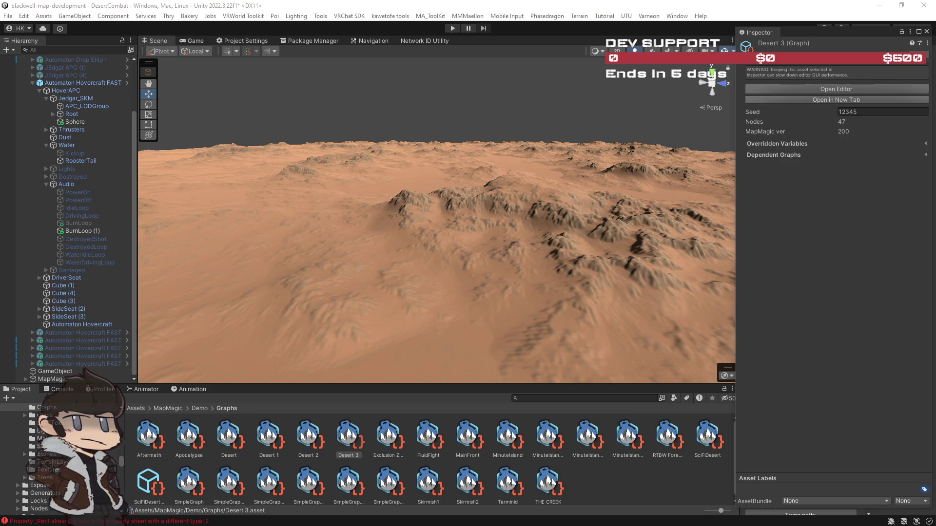
click(707, 443)
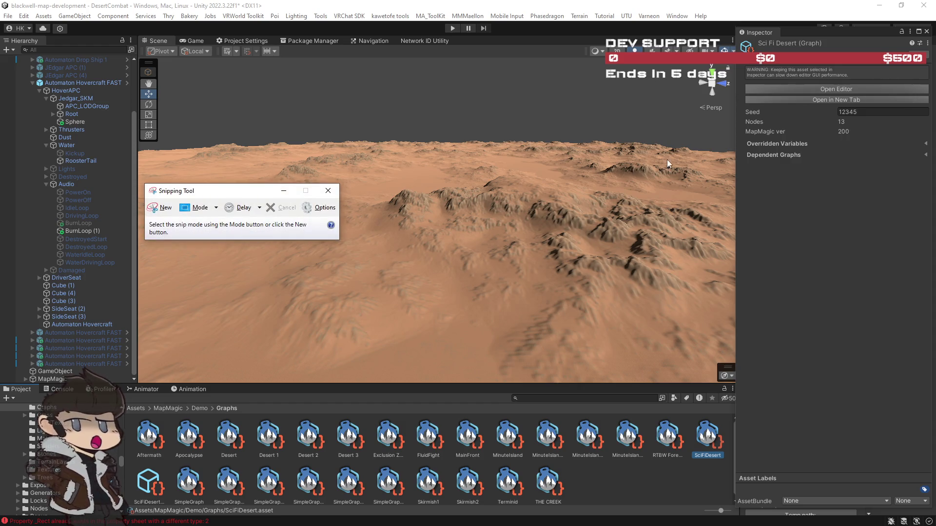
Cancel the Snipping Tool snip, then select MapMagic and locate its SciFiDesert graph asset
click(152, 207)
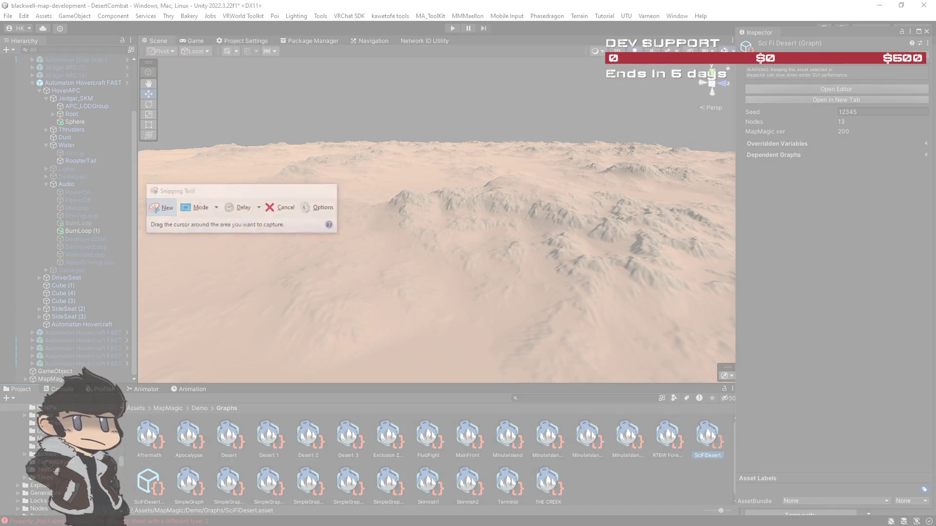
key(Escape)
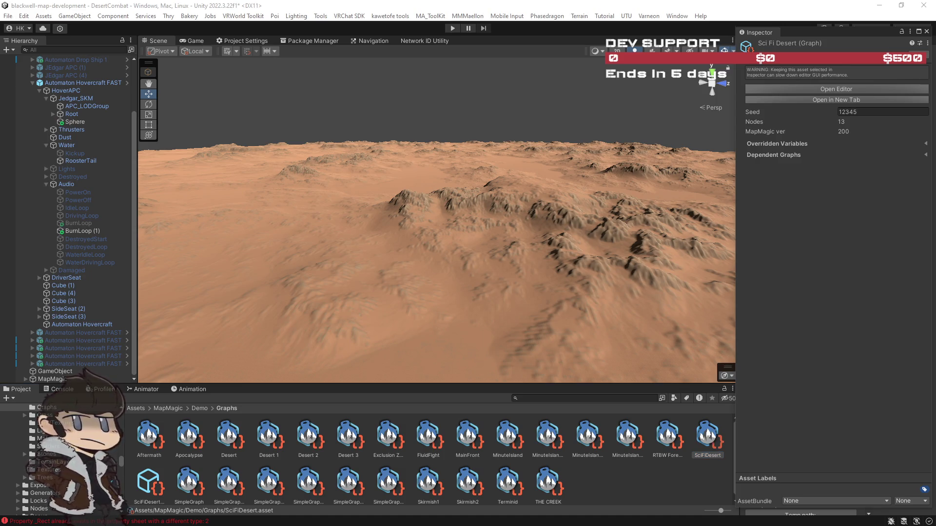
scroll(548, 269, up, 3)
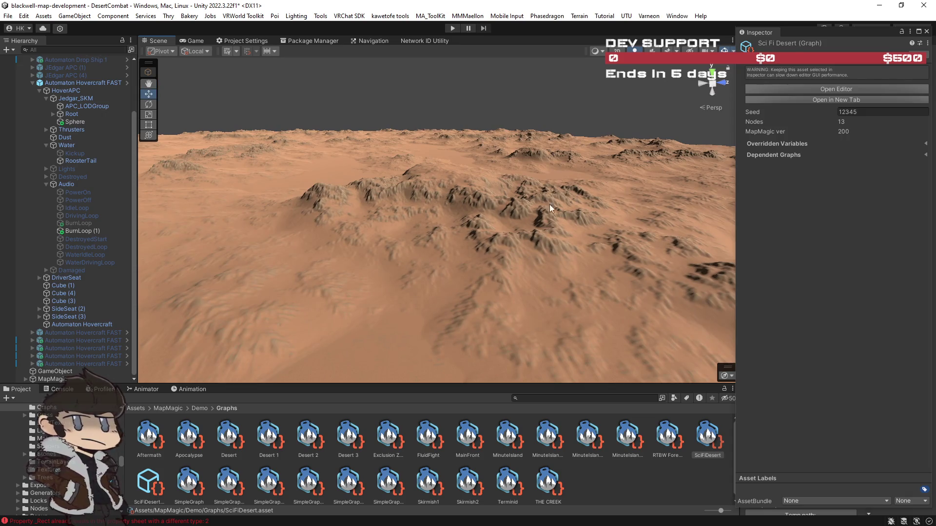
click(495, 224)
click(804, 130)
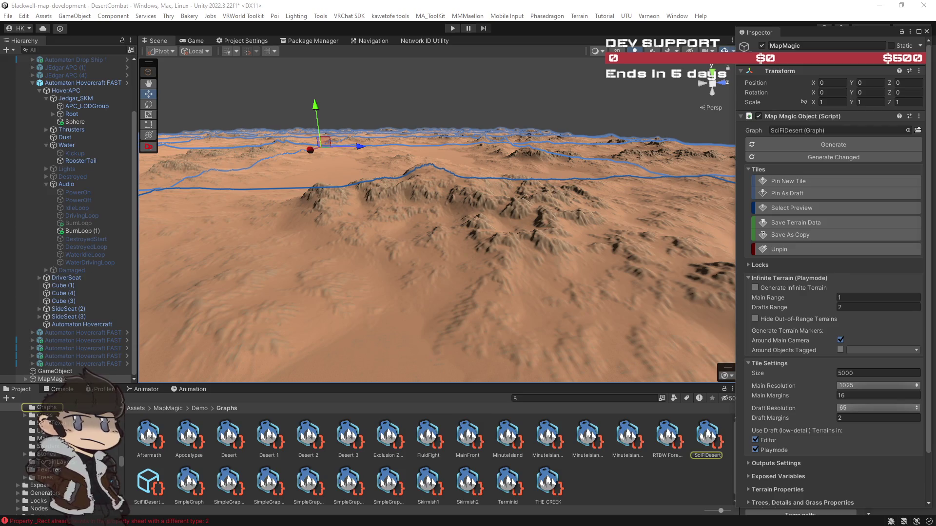
Keep MapMagic's Main Resolution at 1025 and unpin the current terrain tile
drag(609, 269, 480, 283)
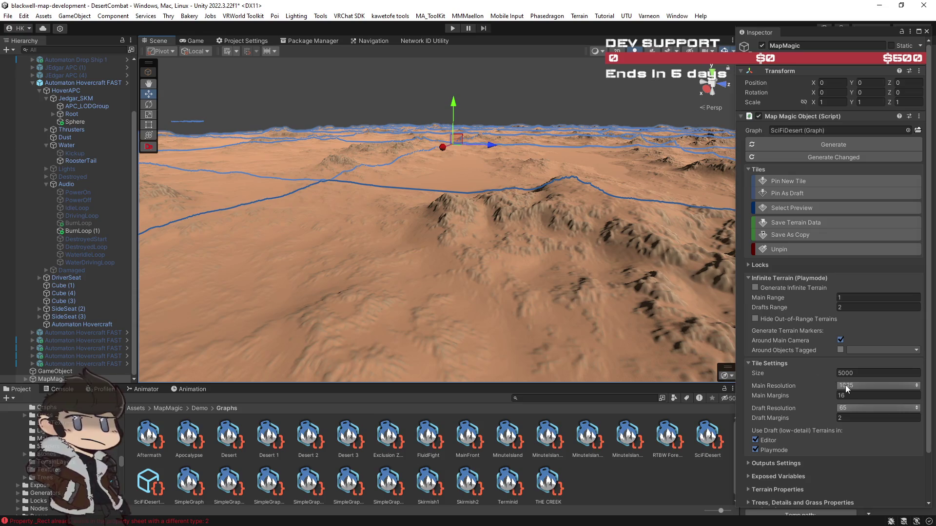
click(846, 386)
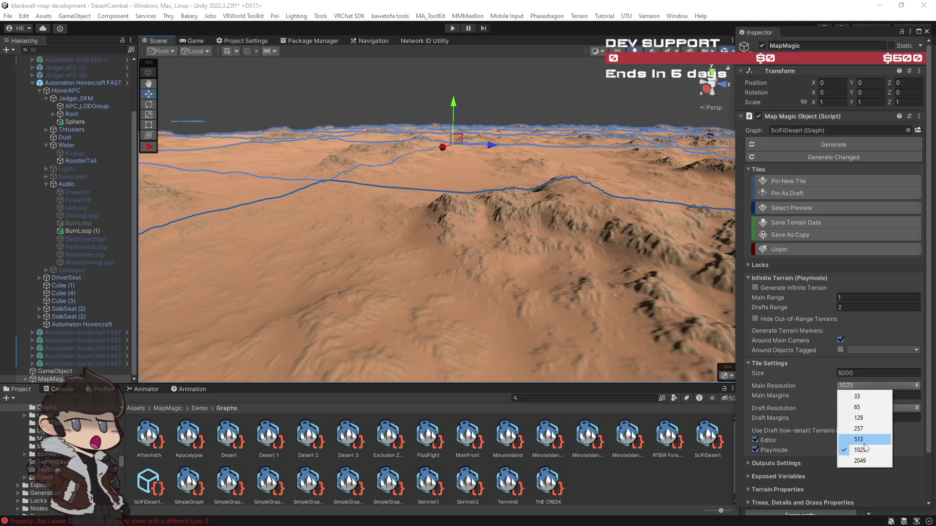
click(871, 453)
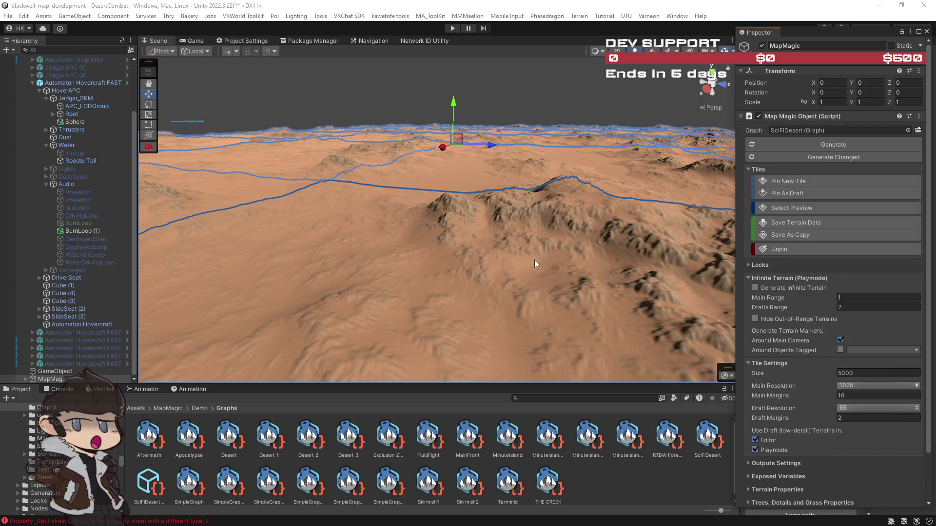
click(805, 247)
Set the Scene camera far clipping plane to 50000.58 and unpin the central terrain tile
drag(436, 160, 522, 176)
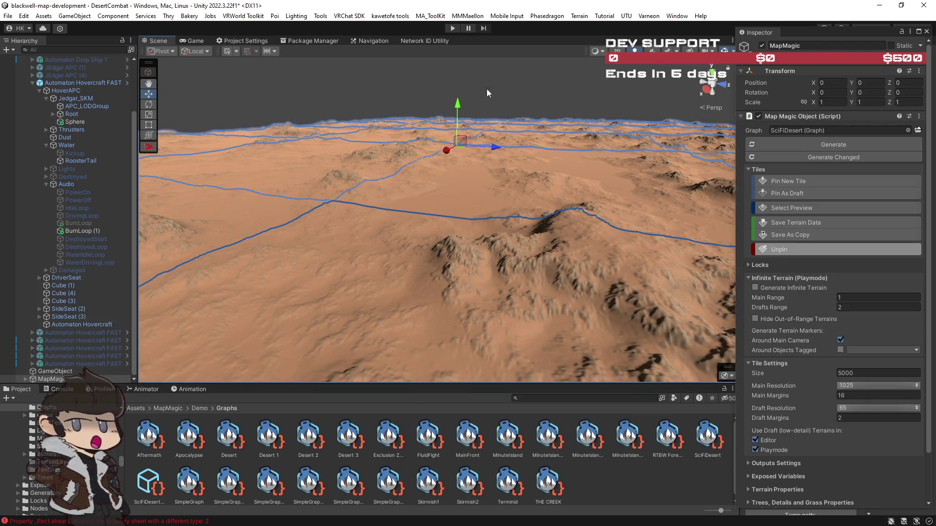
click(711, 50)
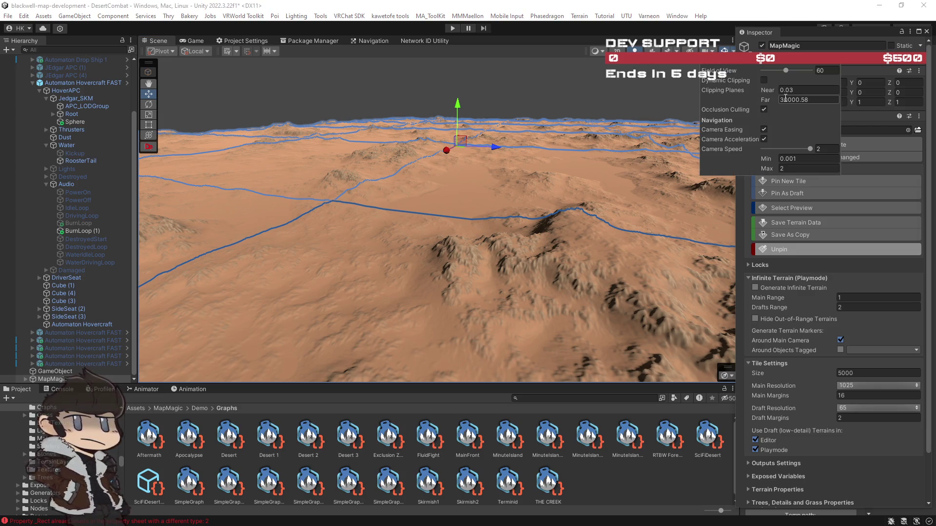
text(5)
mouse_move(487, 176)
mouse_down()
mouse_move(439, 194)
mouse_move(445, 184)
mouse_move(263, 153)
mouse_move(490, 177)
mouse_move(380, 189)
mouse_up()
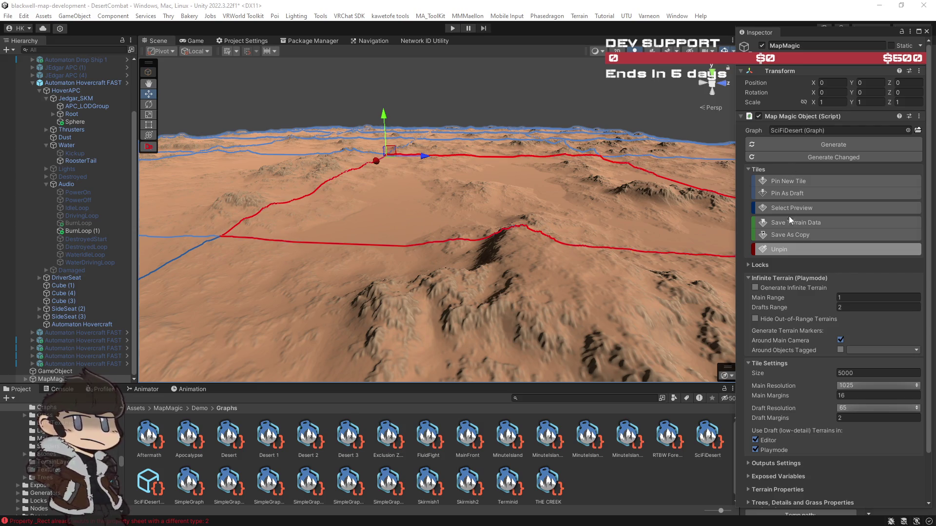
click(808, 253)
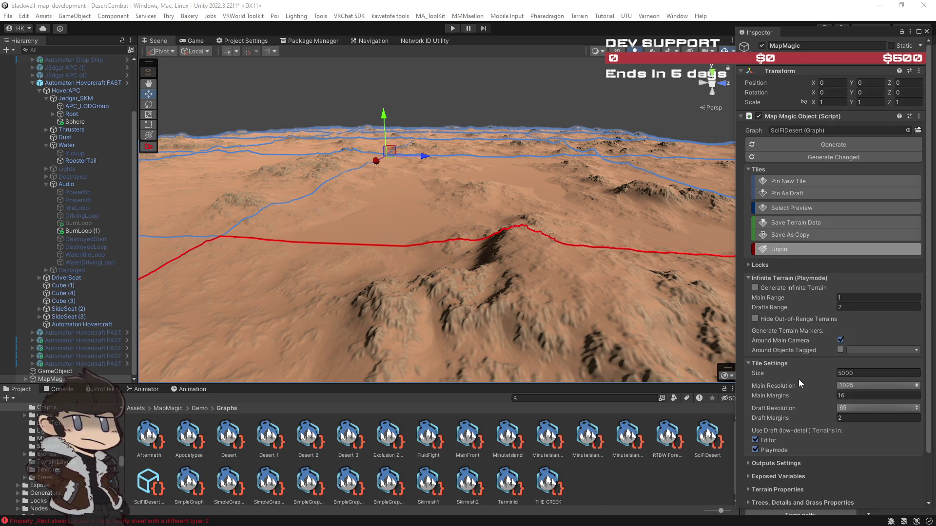
scroll(797, 379, down, 3)
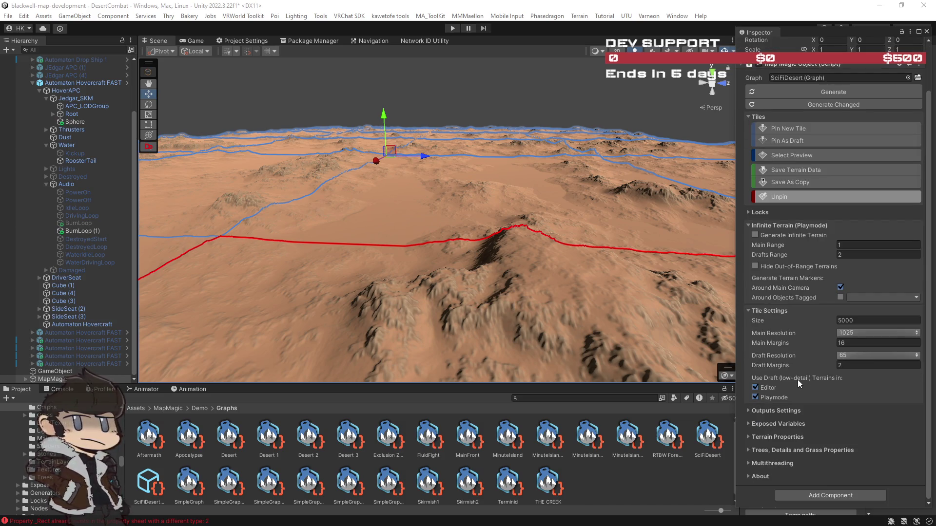
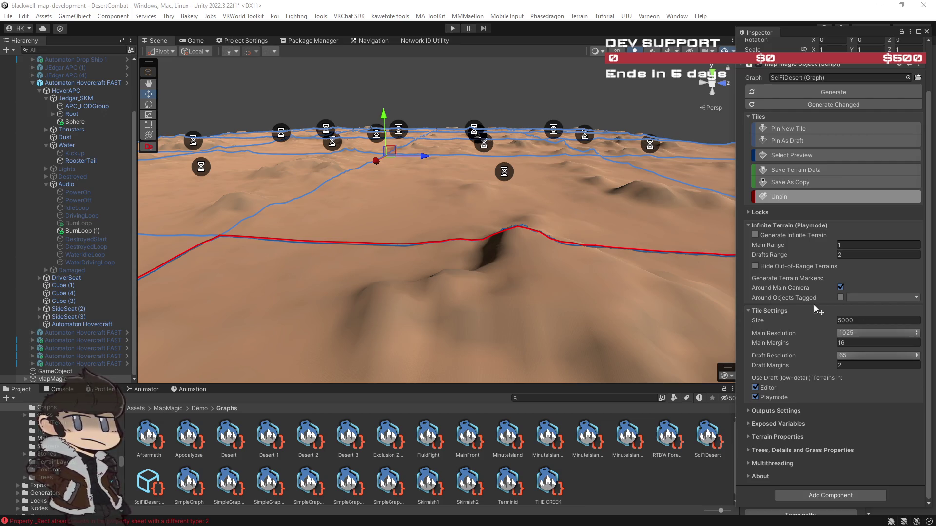
Orbit across the desert dunes and list the Main Resolution options, 33 to 2049, with 1025 current
mouse_move(552, 279)
mouse_down()
mouse_move(596, 274)
mouse_move(560, 280)
mouse_up()
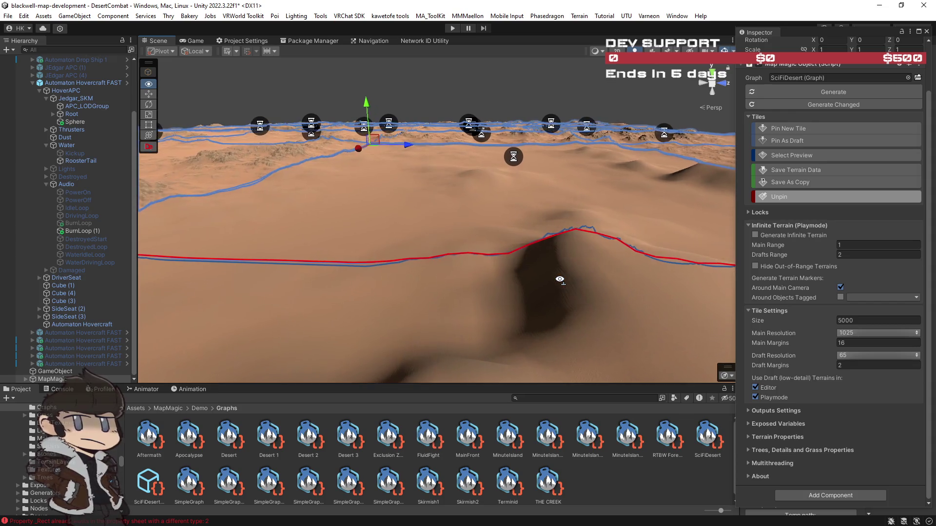
mouse_move(566, 280)
mouse_down()
mouse_move(462, 276)
mouse_move(380, 294)
mouse_move(584, 253)
mouse_move(558, 259)
mouse_move(649, 260)
mouse_move(373, 283)
mouse_move(692, 266)
mouse_move(702, 244)
mouse_move(697, 273)
mouse_move(684, 258)
mouse_move(769, 259)
mouse_move(756, 276)
mouse_move(865, 260)
mouse_move(524, 255)
mouse_move(736, 289)
mouse_move(826, 287)
mouse_move(913, 253)
mouse_move(20, 256)
mouse_move(71, 259)
mouse_move(16, 248)
mouse_move(906, 250)
mouse_move(859, 227)
mouse_move(429, 236)
mouse_move(356, 225)
mouse_move(440, 232)
mouse_move(448, 259)
mouse_move(382, 253)
mouse_move(403, 259)
mouse_move(253, 274)
mouse_move(609, 316)
mouse_up()
click(867, 334)
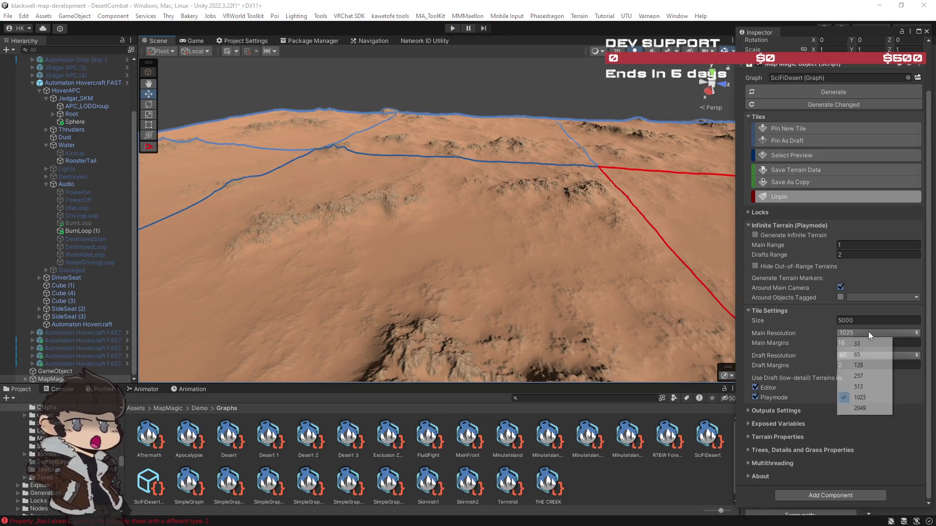
Raise the MapMagic tiles' Main Resolution from 1025 to 2049 and orbit while they regenerate
click(872, 409)
drag(468, 288, 593, 282)
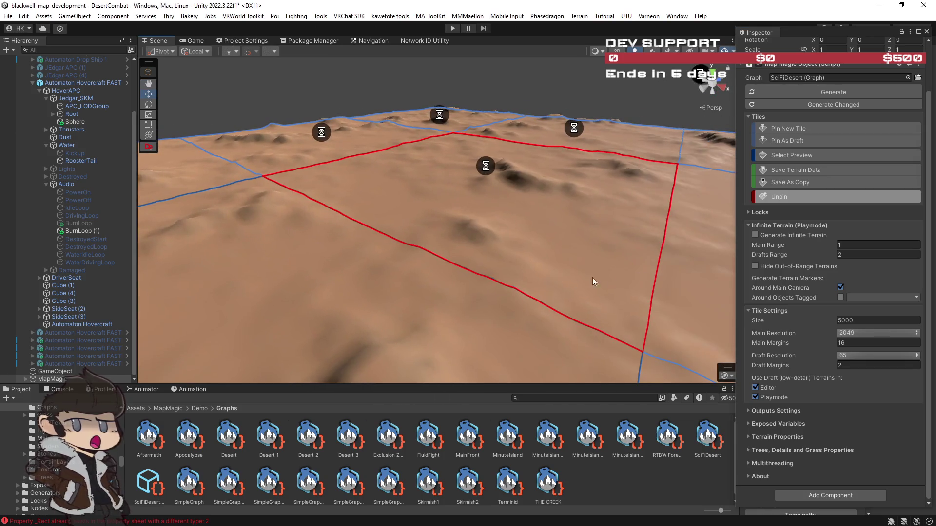
drag(538, 288, 601, 278)
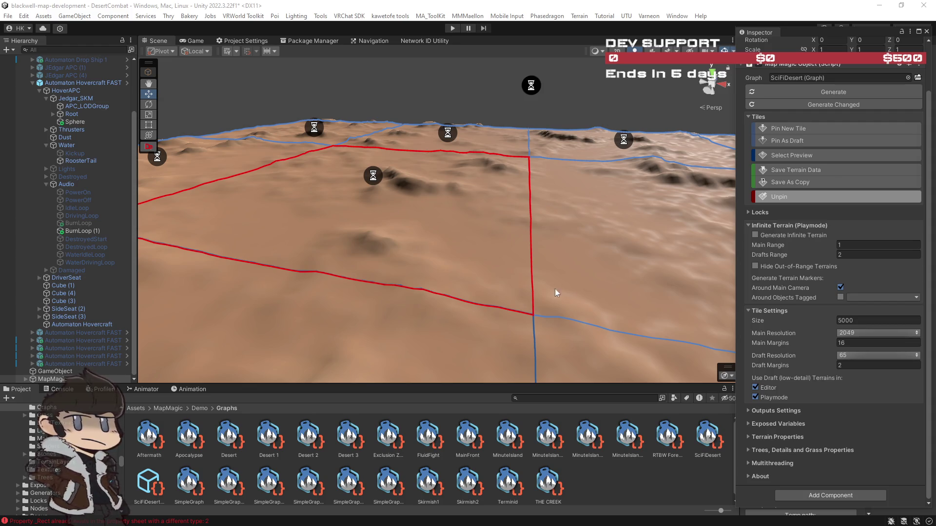
scroll(558, 277, down, 5)
mouse_move(644, 261)
mouse_down()
mouse_move(591, 261)
mouse_move(654, 261)
mouse_move(593, 250)
mouse_move(599, 262)
mouse_move(456, 253)
mouse_up()
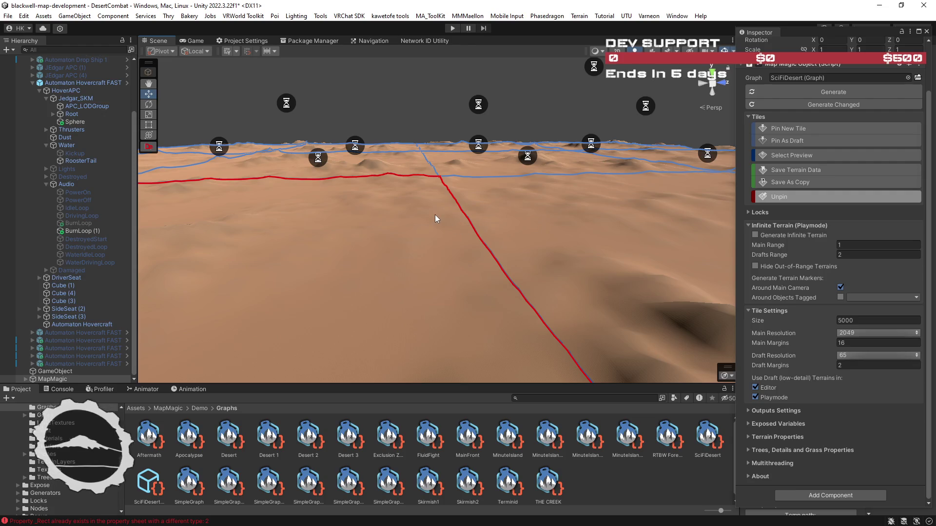
drag(428, 220, 420, 217)
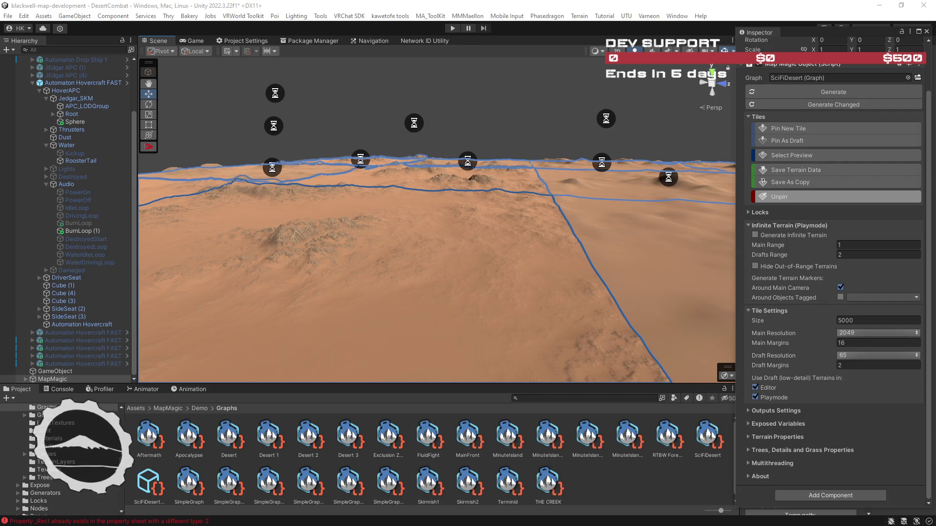
drag(513, 217, 479, 218)
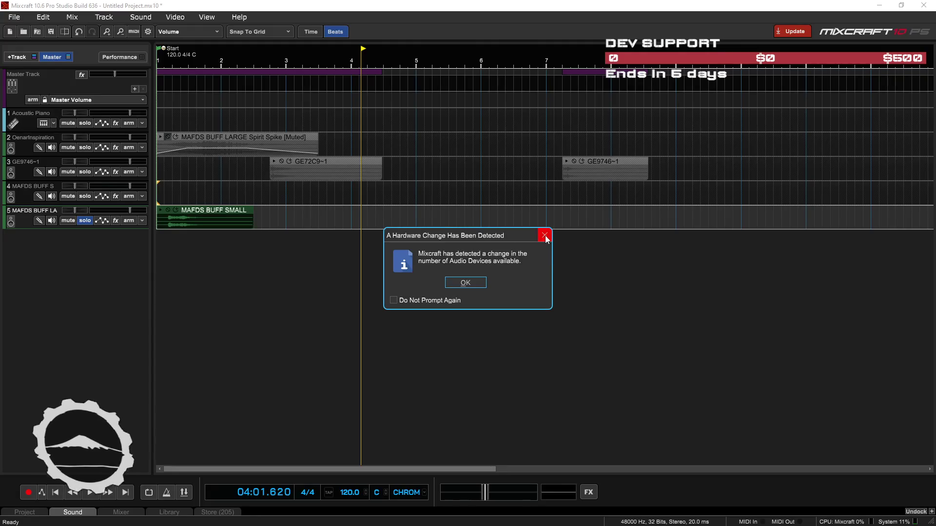
Dismiss the hardware notice and open recent project ZOOMFAST.mx10, discarding the untitled project's changes
click(548, 234)
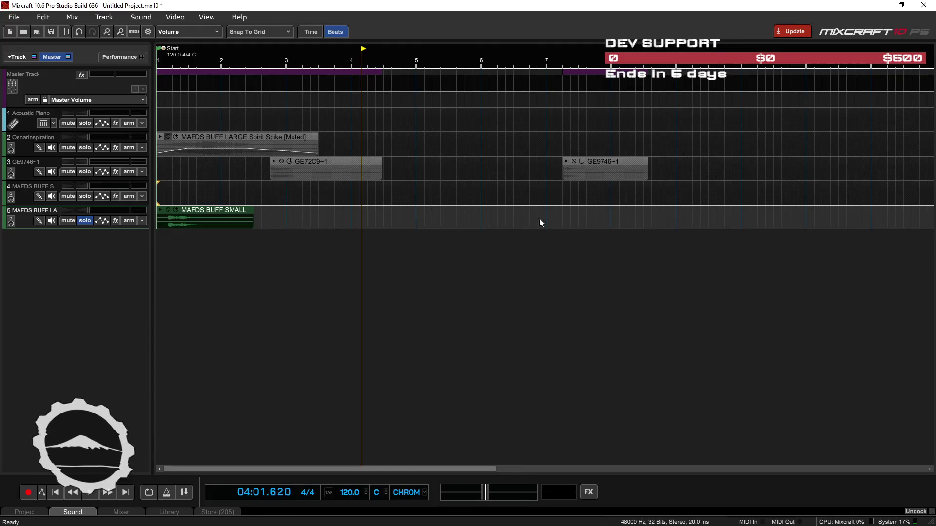
click(14, 18)
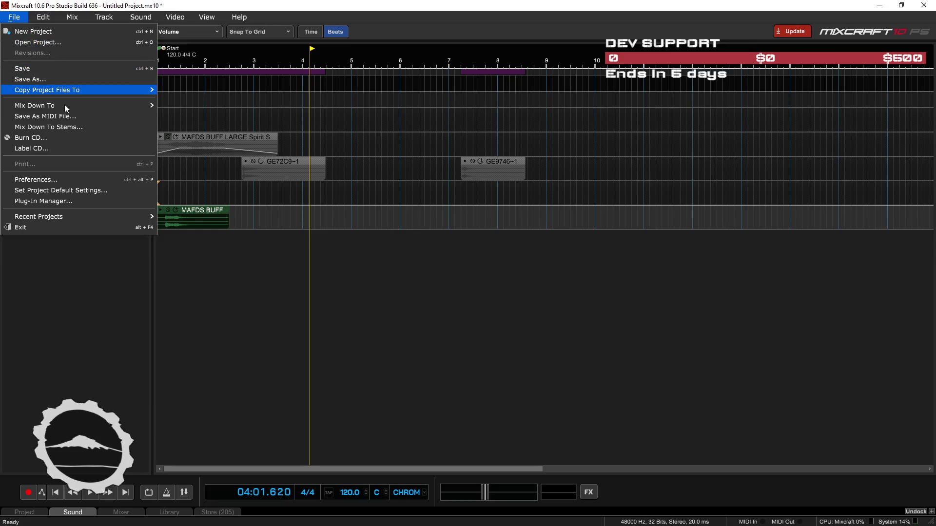
mouse_move(76, 219)
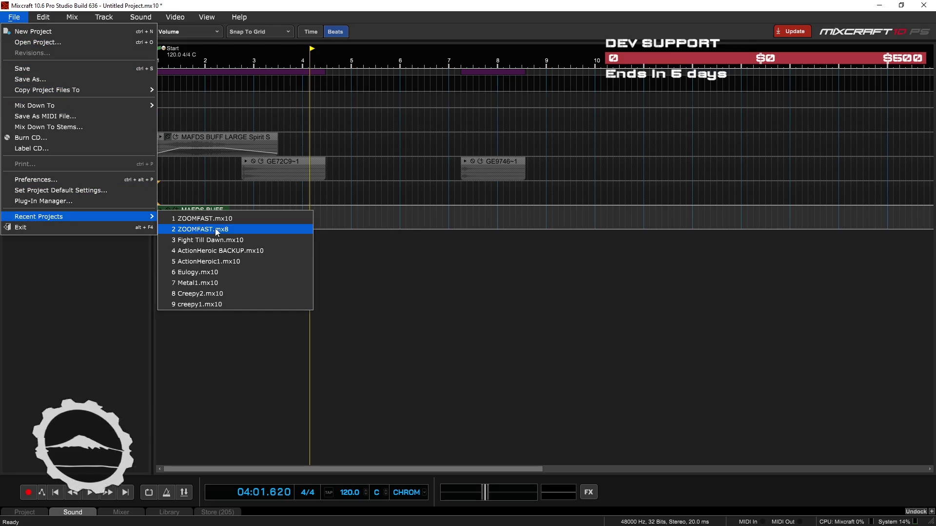
click(241, 219)
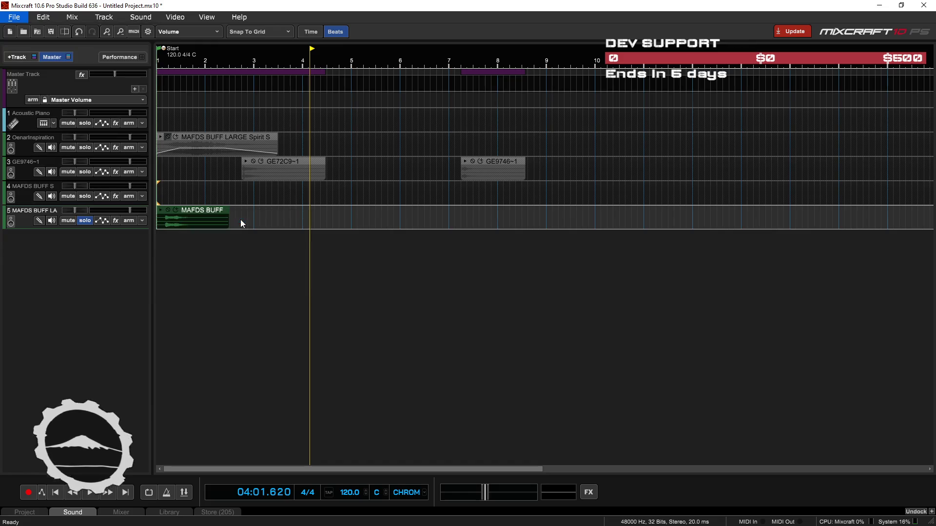
click(471, 298)
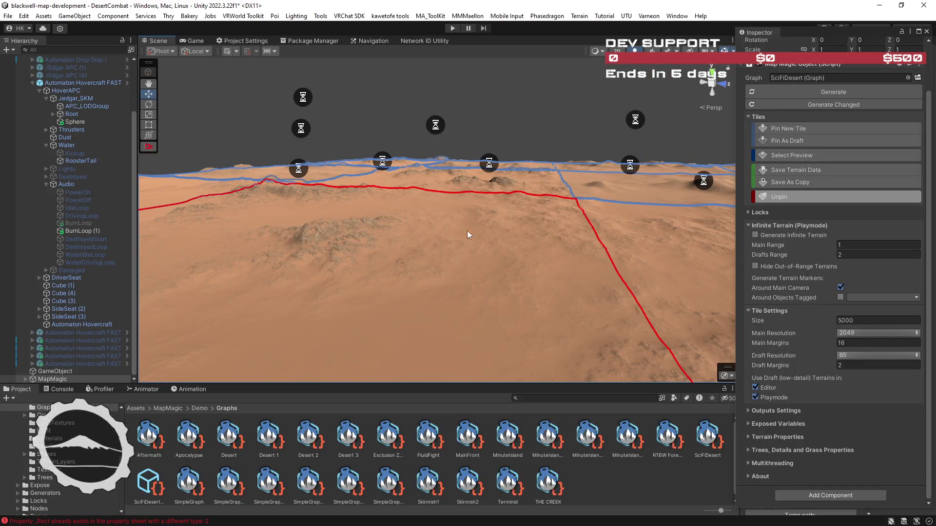
mouse_move(467, 230)
mouse_down()
mouse_move(675, 268)
mouse_move(697, 302)
mouse_move(782, 300)
mouse_move(743, 266)
mouse_move(679, 246)
mouse_move(481, 226)
mouse_move(377, 238)
mouse_up()
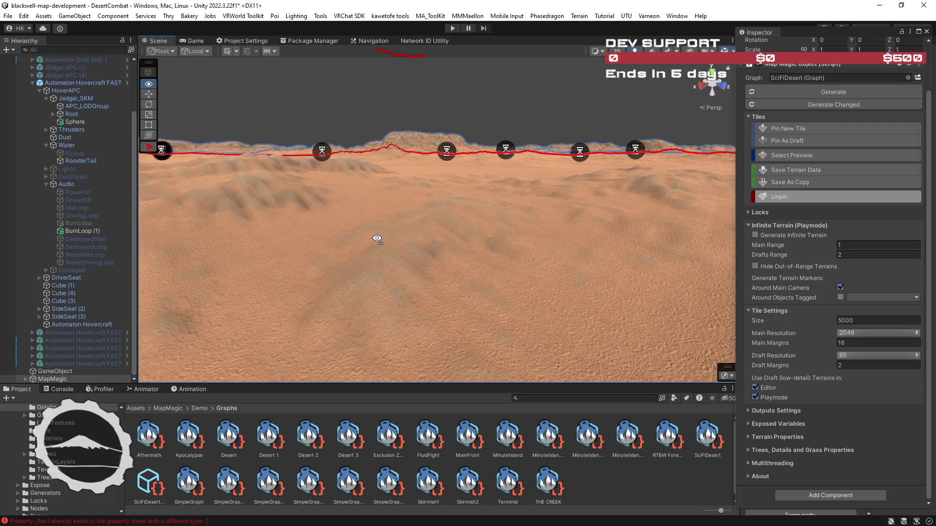
drag(378, 238, 380, 240)
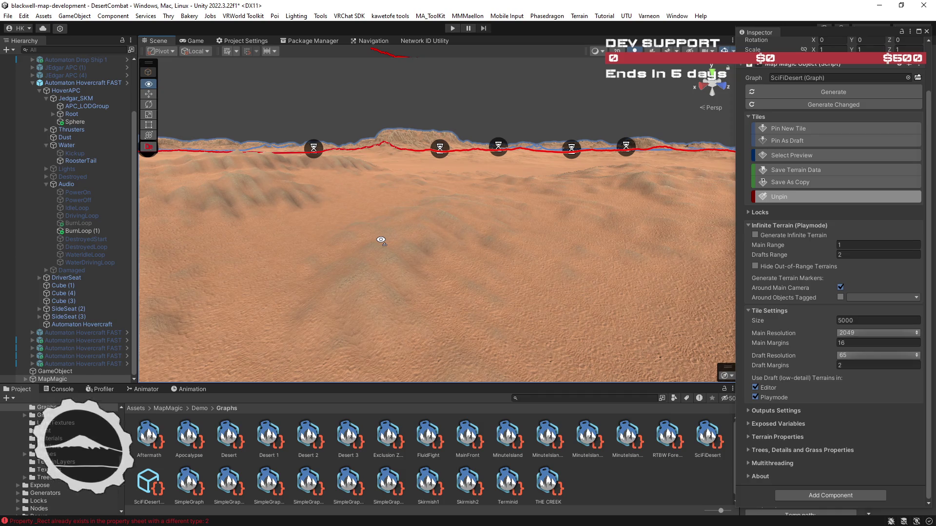
drag(380, 240, 379, 239)
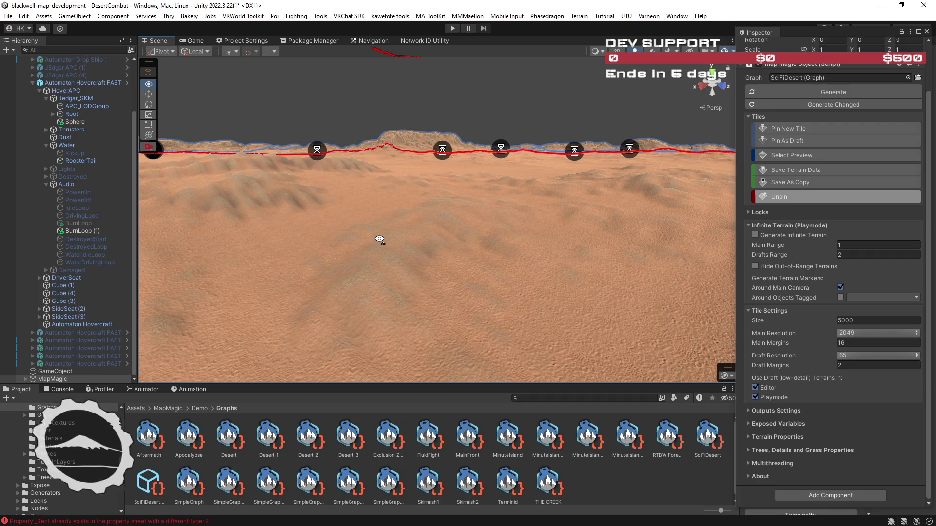
drag(379, 240, 448, 243)
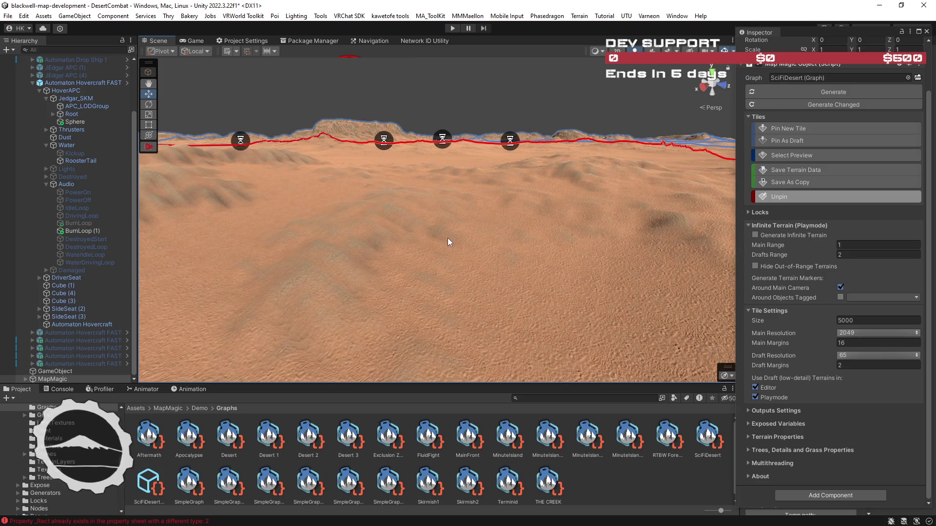
mouse_move(470, 234)
mouse_down()
mouse_move(520, 226)
mouse_move(499, 217)
mouse_move(595, 223)
mouse_move(537, 234)
mouse_move(605, 233)
mouse_up()
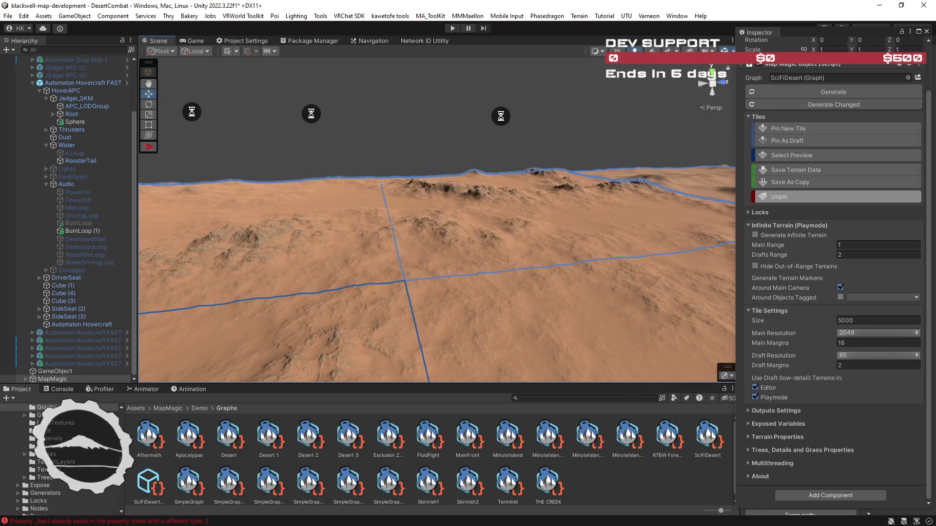
mouse_move(578, 224)
mouse_down()
mouse_move(203, 230)
mouse_move(305, 243)
mouse_move(256, 251)
mouse_move(210, 286)
mouse_move(218, 334)
mouse_up()
scroll(205, 336, down, 10)
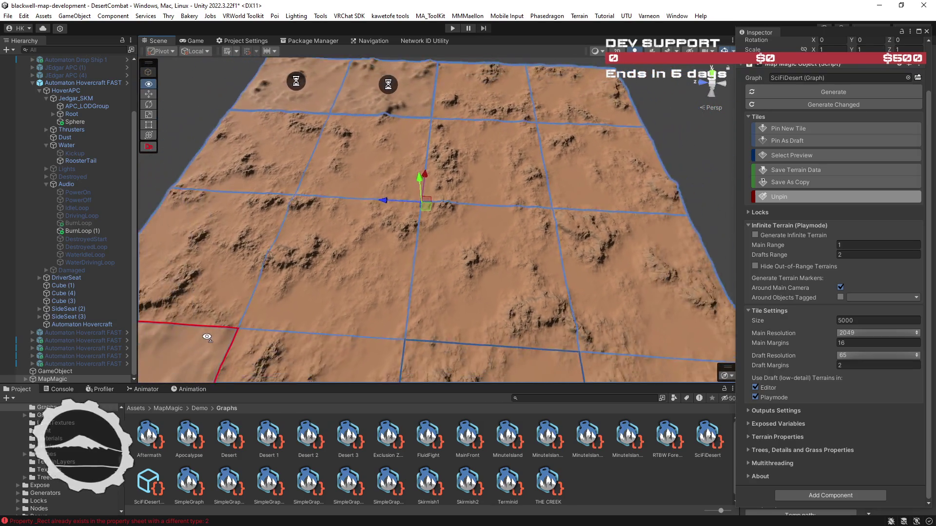
mouse_move(375, 242)
mouse_down()
mouse_move(376, 317)
mouse_move(379, 198)
mouse_up()
mouse_move(460, 203)
mouse_down()
mouse_move(305, 279)
mouse_move(438, 211)
mouse_up()
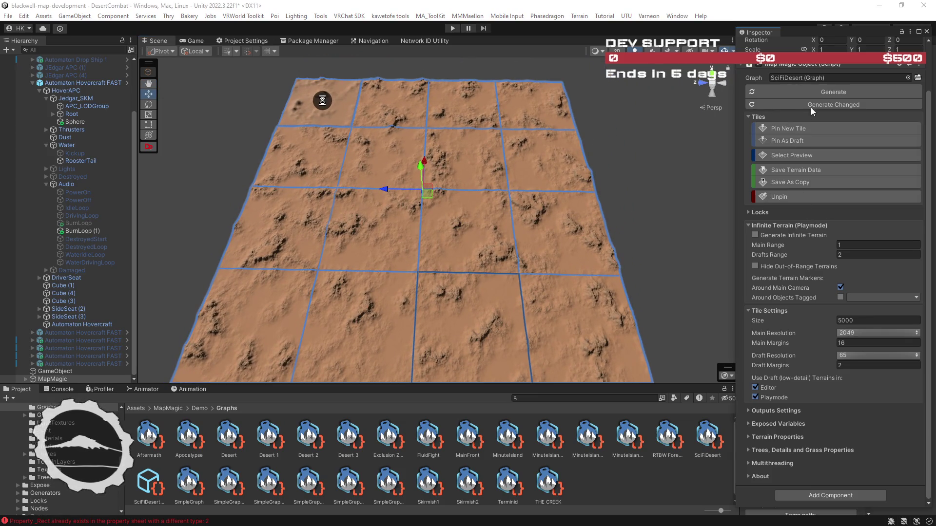
drag(536, 229, 546, 187)
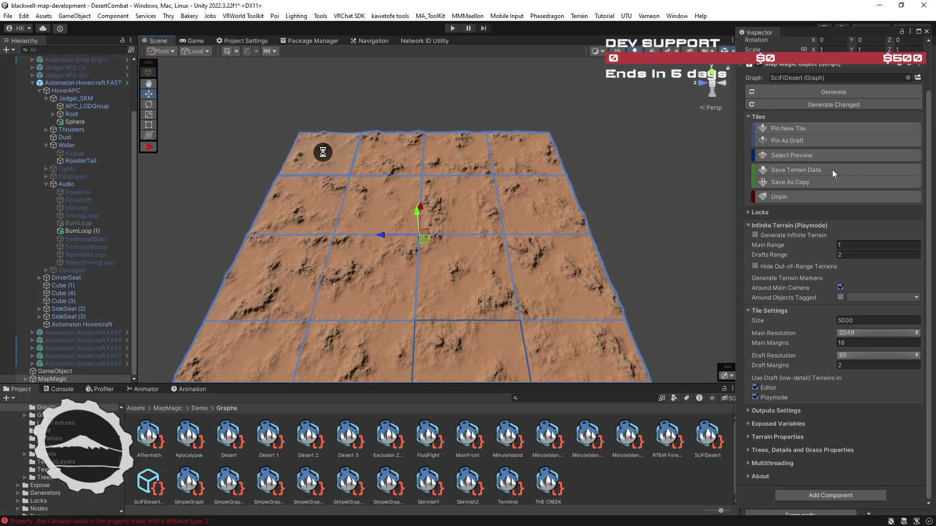
Pin a row of four new terrain tiles beyond the grid's far edge
click(790, 128)
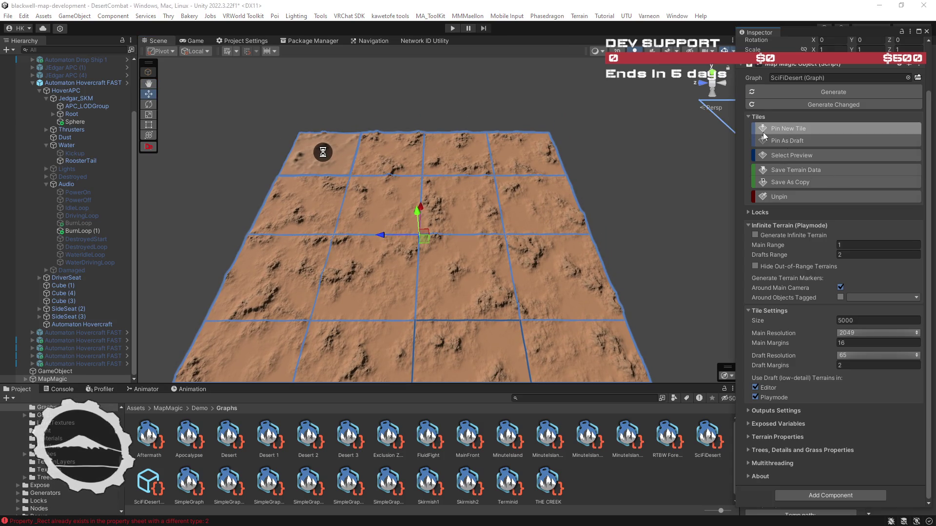
click(504, 119)
click(439, 117)
click(398, 118)
click(343, 115)
Pin a second row of four tiles beyond that and view the extended grid
click(351, 88)
click(400, 88)
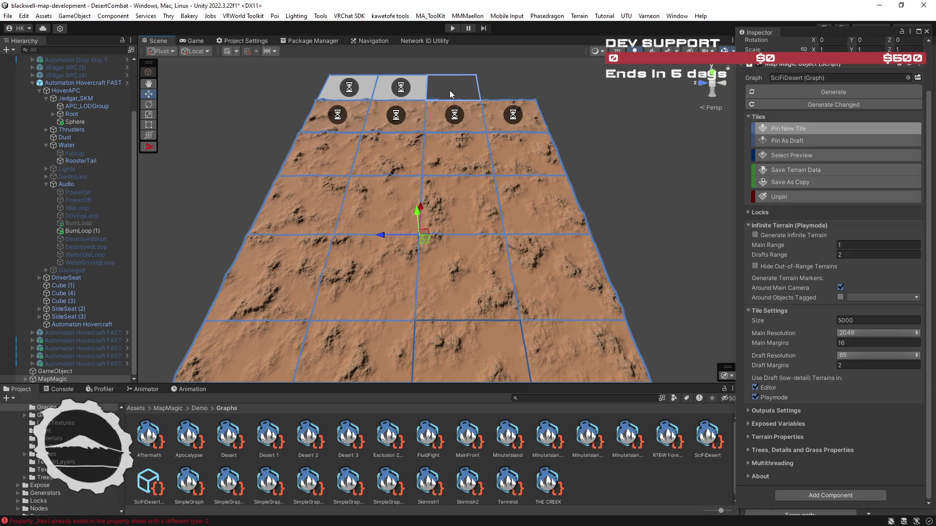
click(452, 95)
click(507, 93)
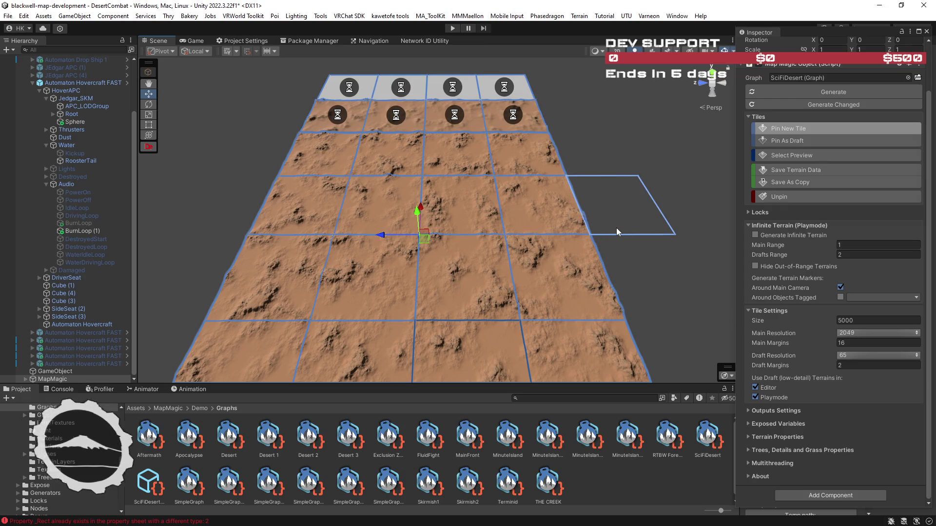
mouse_move(617, 232)
mouse_down()
mouse_move(561, 209)
mouse_move(617, 208)
mouse_up()
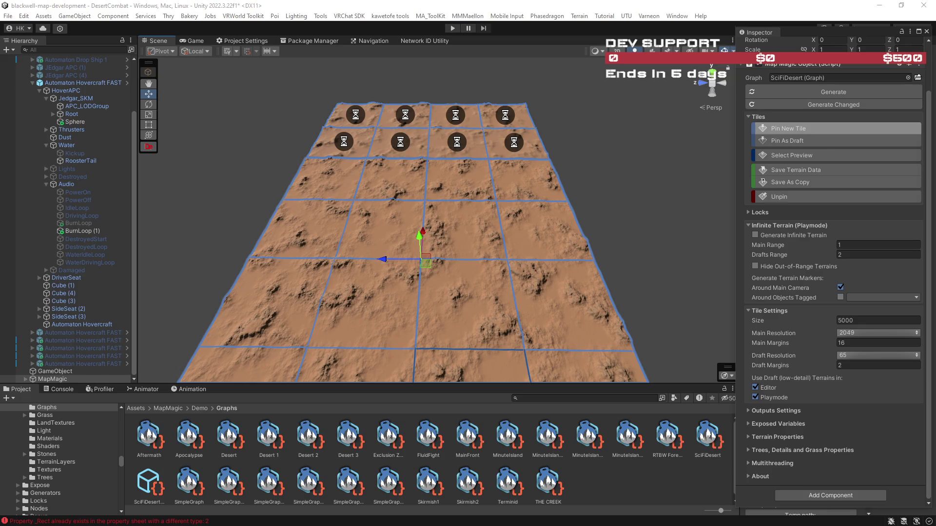
mouse_move(491, 255)
mouse_down()
mouse_move(491, 244)
mouse_move(491, 303)
mouse_move(487, 230)
mouse_move(488, 253)
mouse_move(644, 302)
mouse_up()
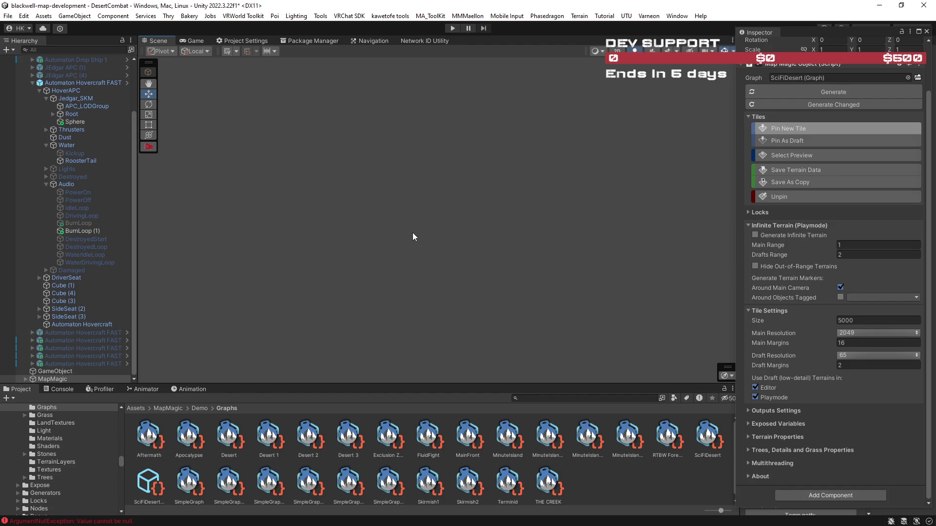
Select the empty GameObject and tilt the view from the horizon down onto the terrain
click(60, 370)
mouse_move(344, 253)
mouse_down()
mouse_move(447, 253)
mouse_move(354, 132)
mouse_move(349, 149)
mouse_move(478, 171)
mouse_move(616, 174)
mouse_move(672, 131)
mouse_move(589, 93)
mouse_move(575, 102)
mouse_move(260, 89)
mouse_up()
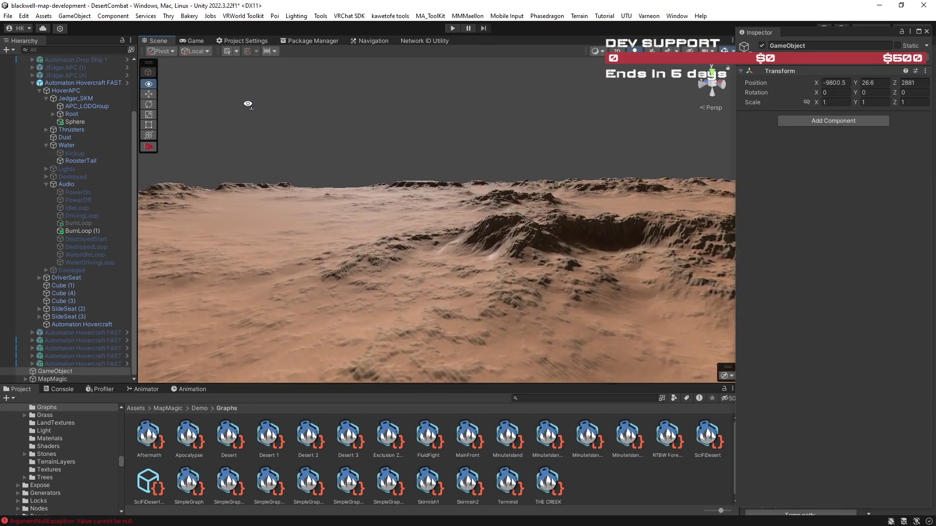
mouse_move(246, 105)
mouse_down()
mouse_move(271, 156)
mouse_move(229, 165)
mouse_move(224, 151)
mouse_move(207, 149)
mouse_move(217, 117)
mouse_move(236, 102)
mouse_move(30, 135)
mouse_move(870, 144)
mouse_move(648, 160)
mouse_move(612, 161)
mouse_move(561, 144)
mouse_move(553, 131)
mouse_move(393, 132)
mouse_move(336, 146)
mouse_move(571, 292)
mouse_up()
Save the MapMagic-generated desert terrain as a copy and unpin its tile
click(568, 299)
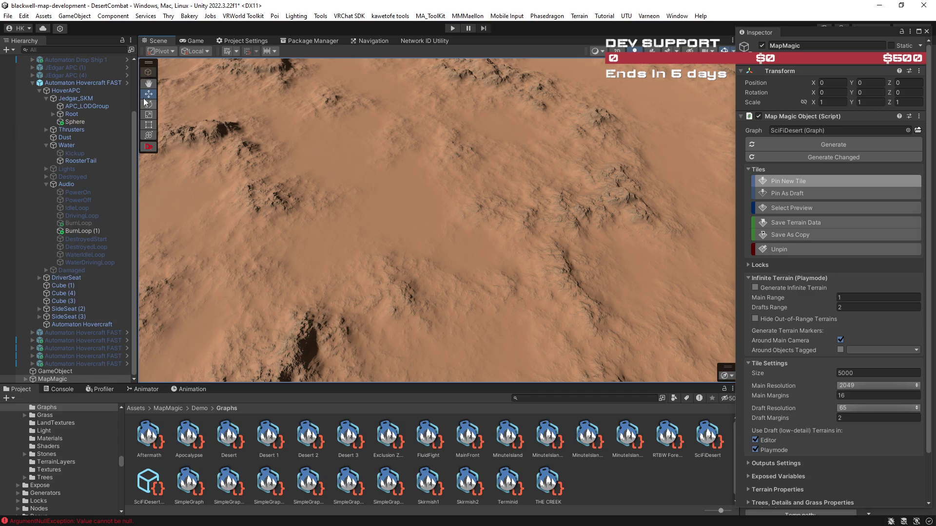
mouse_move(487, 210)
mouse_down()
mouse_move(460, 209)
mouse_move(516, 220)
mouse_move(514, 209)
mouse_move(522, 219)
mouse_move(482, 236)
mouse_move(480, 264)
mouse_move(517, 269)
mouse_up()
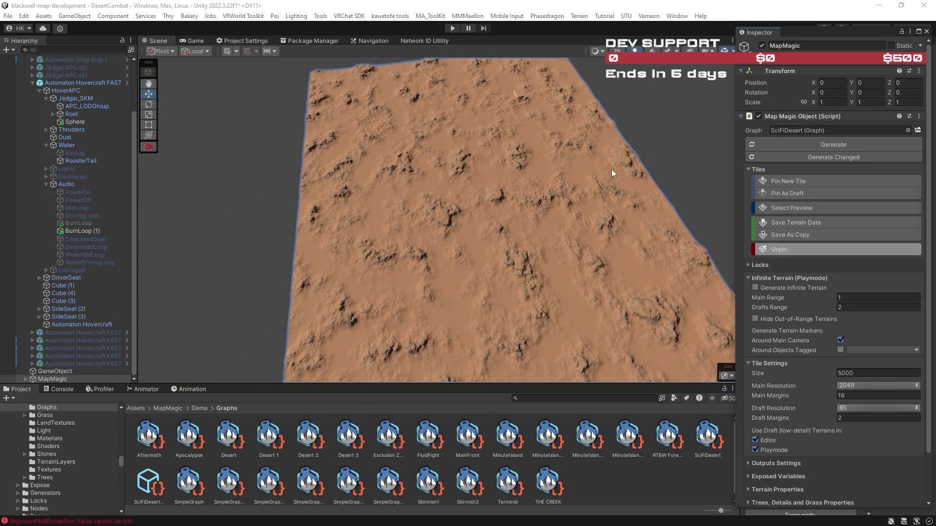
scroll(665, 183, down, 2)
click(797, 236)
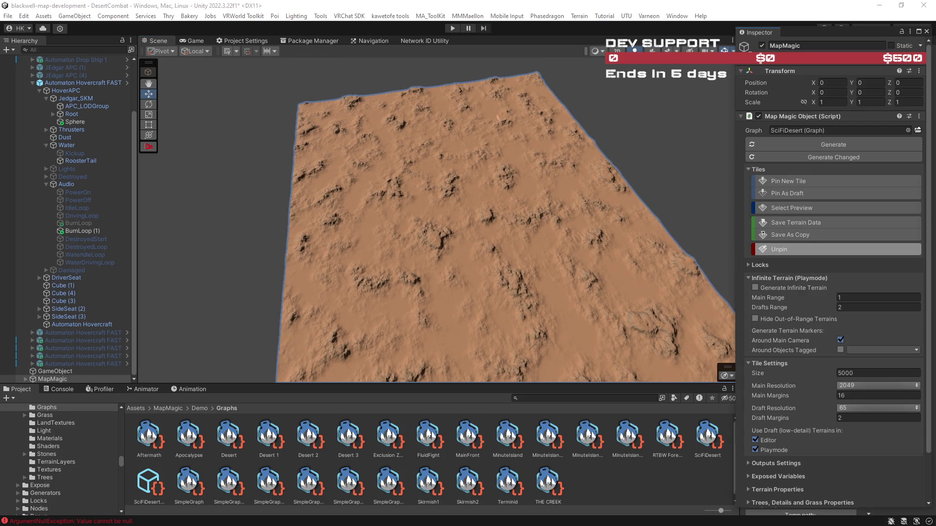
click(784, 250)
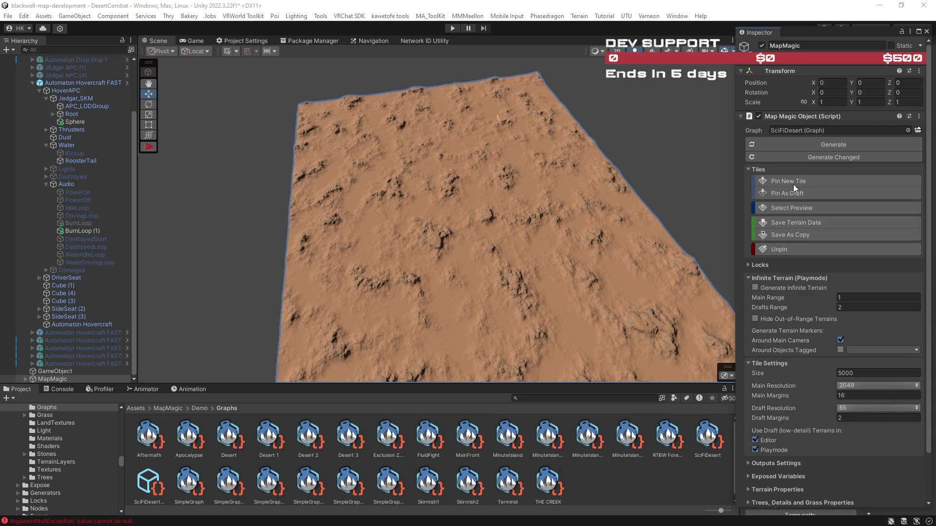
Frame the desert terrain up close from above and pin a new draft tile beside it
mouse_move(578, 203)
mouse_down()
mouse_move(604, 203)
mouse_move(661, 167)
mouse_move(476, 167)
mouse_move(279, 114)
mouse_up()
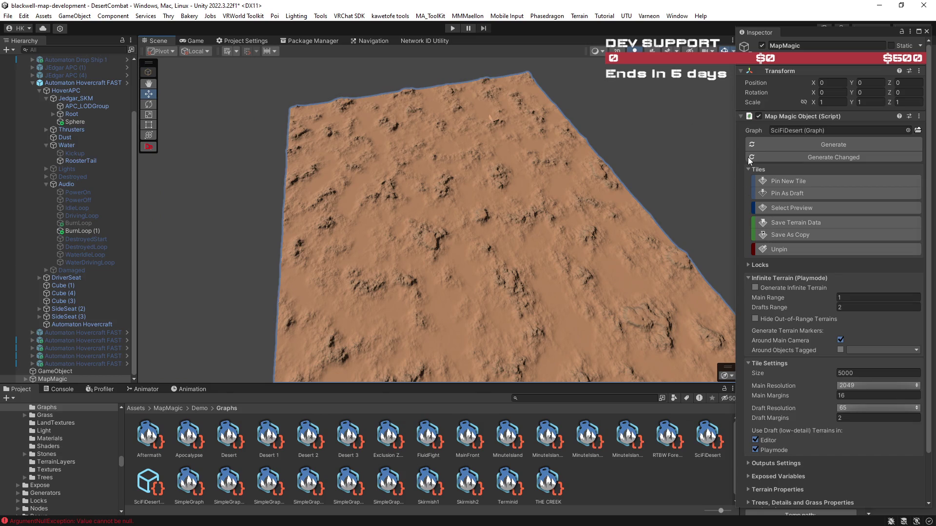
mouse_move(647, 173)
mouse_down()
mouse_move(702, 224)
mouse_move(852, 208)
mouse_move(475, 155)
mouse_up()
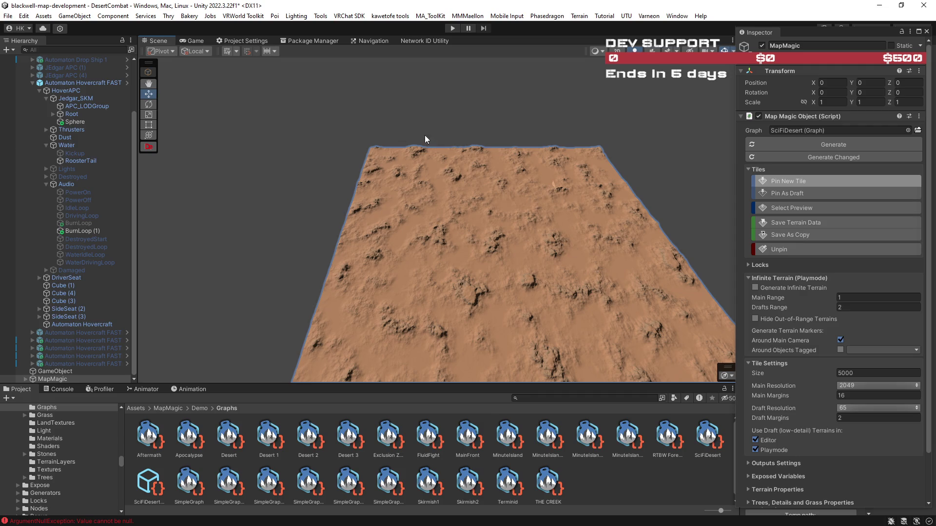
click(272, 156)
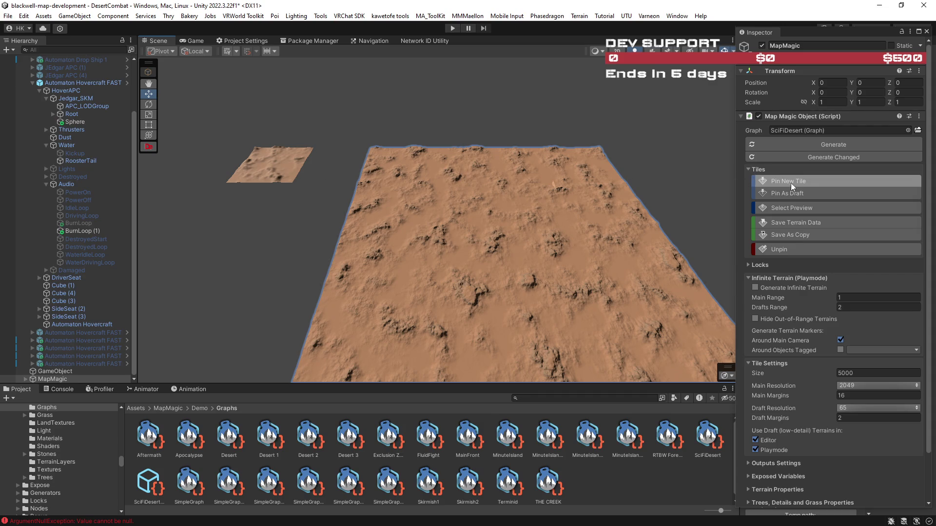
click(801, 250)
click(288, 168)
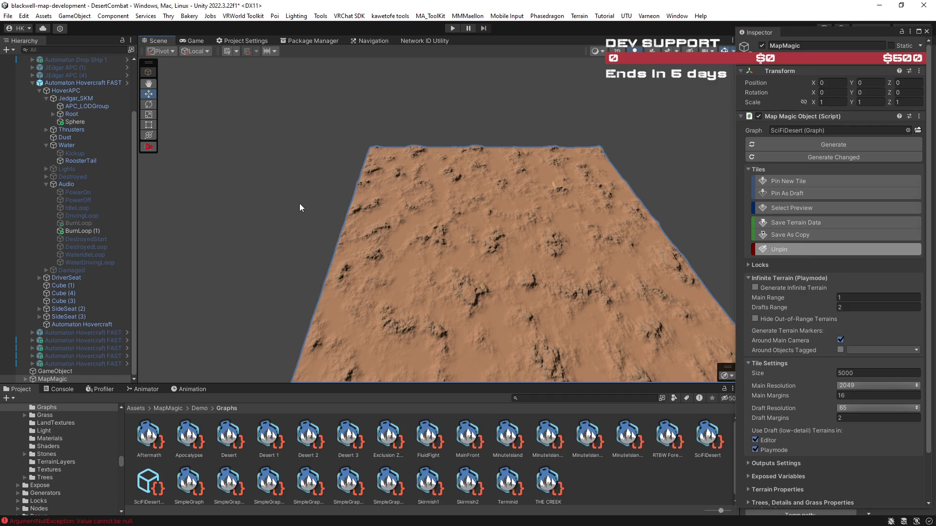
click(57, 379)
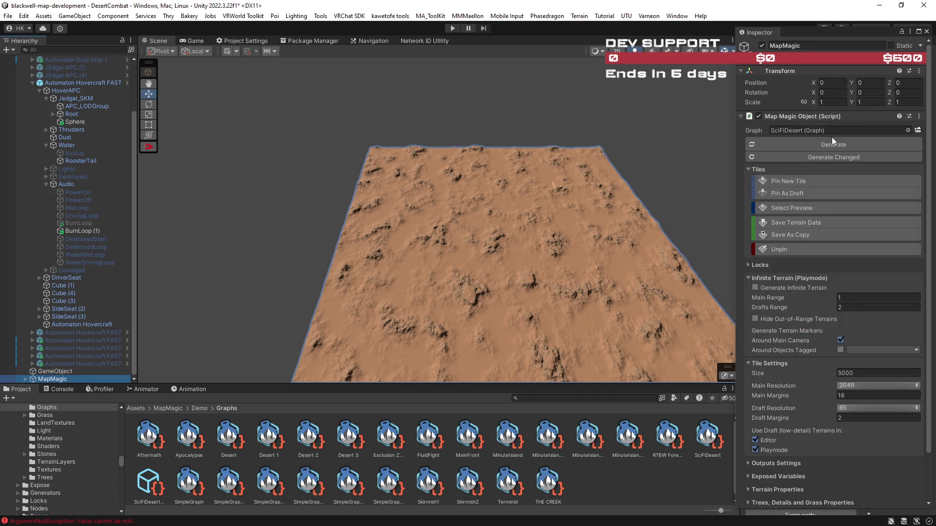
Fly in over the desert terrain and look around its rocky ridges
scroll(524, 209, up, 5)
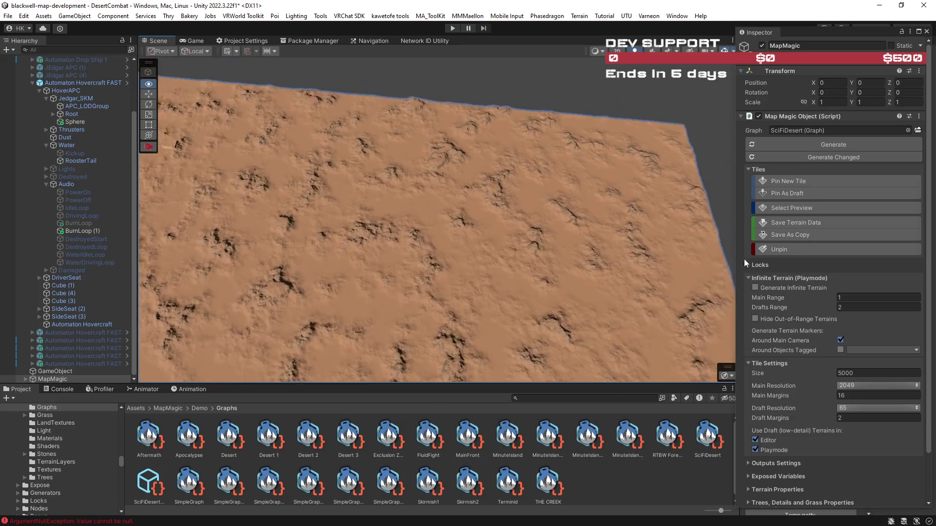
scroll(414, 190, up, 8)
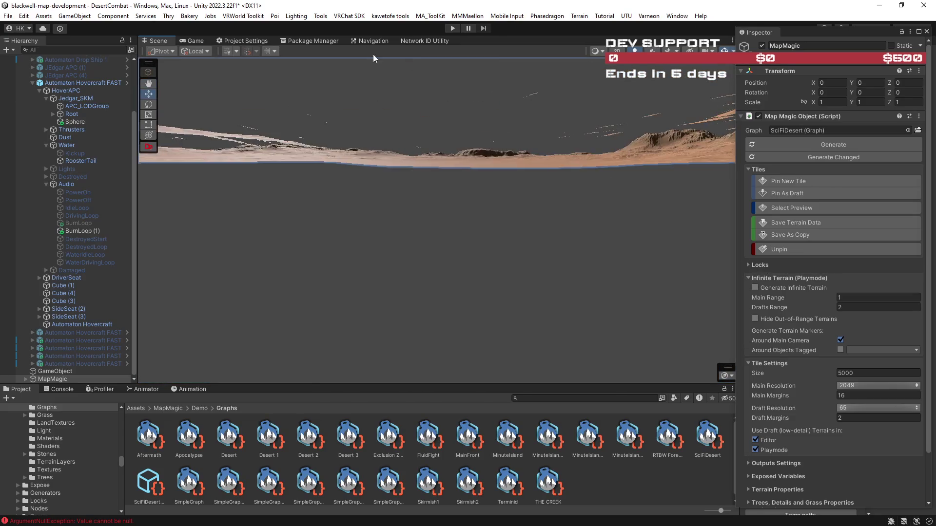
scroll(569, 183, up, 2)
drag(527, 198, 528, 207)
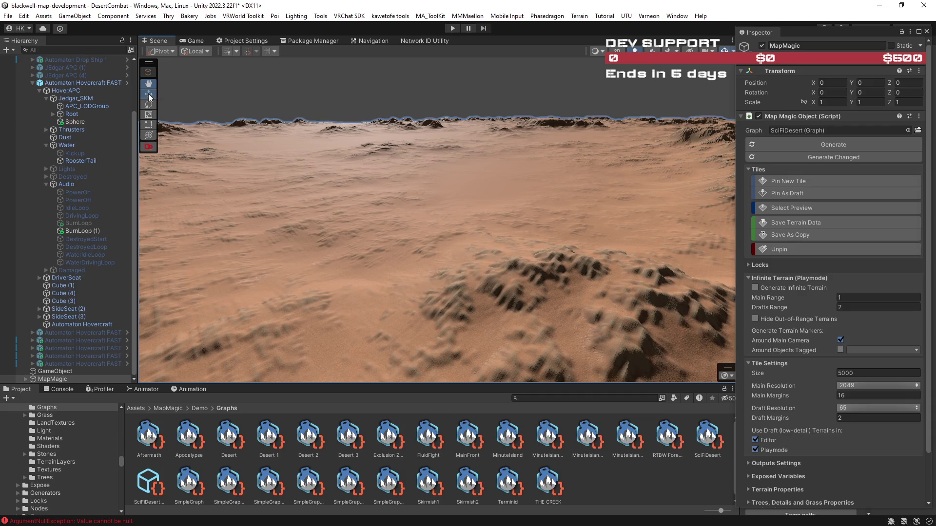
mouse_move(452, 195)
mouse_down()
mouse_move(307, 202)
mouse_move(149, 169)
mouse_move(151, 156)
mouse_move(165, 175)
mouse_move(418, 268)
mouse_move(204, 213)
mouse_move(536, 176)
mouse_up()
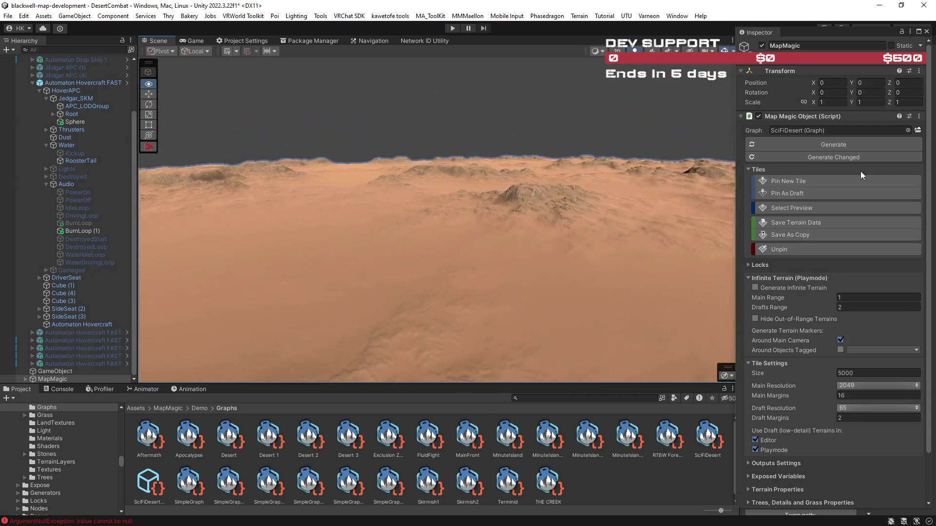
mouse_move(585, 141)
mouse_down()
mouse_move(507, 135)
mouse_move(439, 153)
mouse_move(439, 163)
mouse_move(491, 168)
mouse_move(344, 187)
mouse_move(437, 202)
mouse_up()
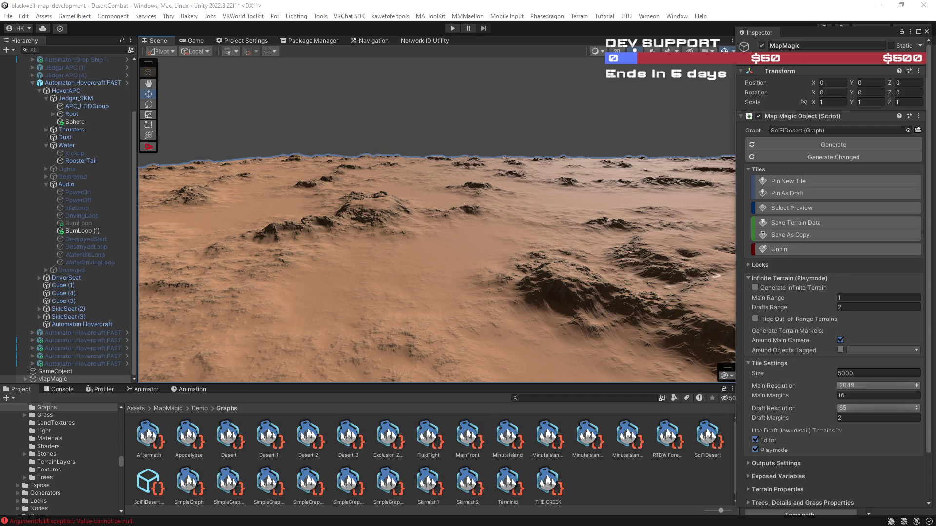
drag(574, 288, 525, 276)
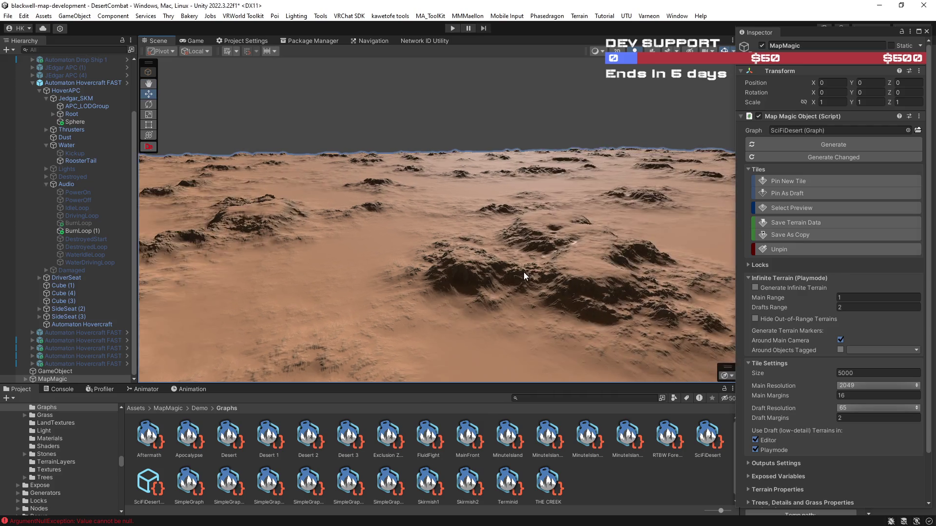
Frame the empty GameObject and set its Transform Position to 0, 0, 0
click(56, 371)
drag(53, 379, 59, 375)
double_click(60, 373)
click(830, 82)
text(0)
key(Tab)
text(0)
key(Tab)
text(0)
mouse_move(692, 244)
mouse_down()
mouse_move(741, 250)
mouse_move(725, 255)
mouse_move(741, 279)
mouse_move(723, 280)
mouse_move(721, 293)
mouse_move(601, 286)
mouse_move(668, 338)
mouse_move(605, 360)
mouse_move(699, 398)
mouse_move(639, 385)
mouse_up()
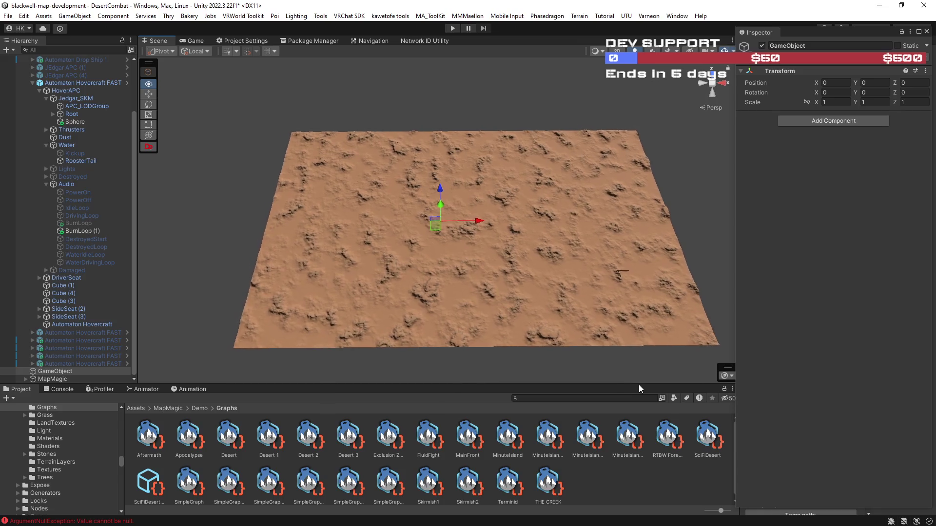
click(55, 380)
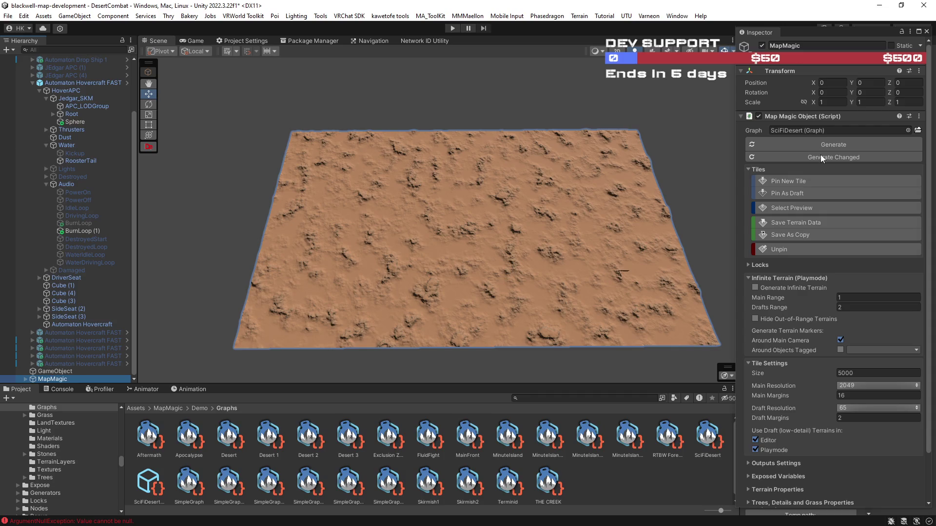
Pin three new tiles to the left of the main terrain, then switch to the CGTrader rover page
click(785, 183)
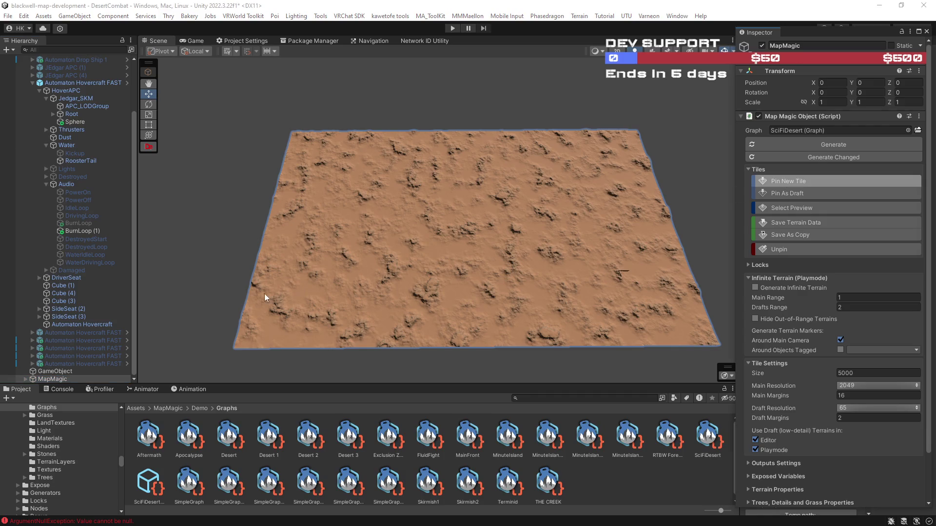
click(208, 325)
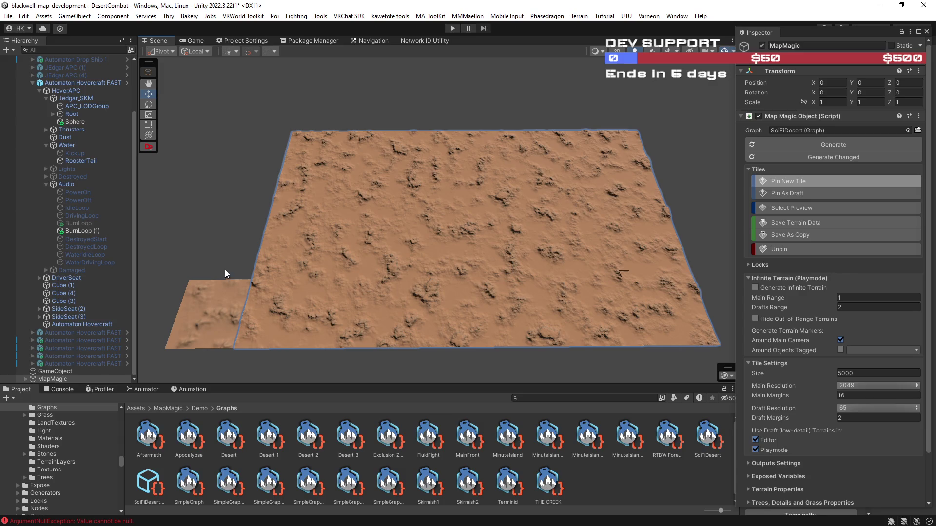
click(252, 187)
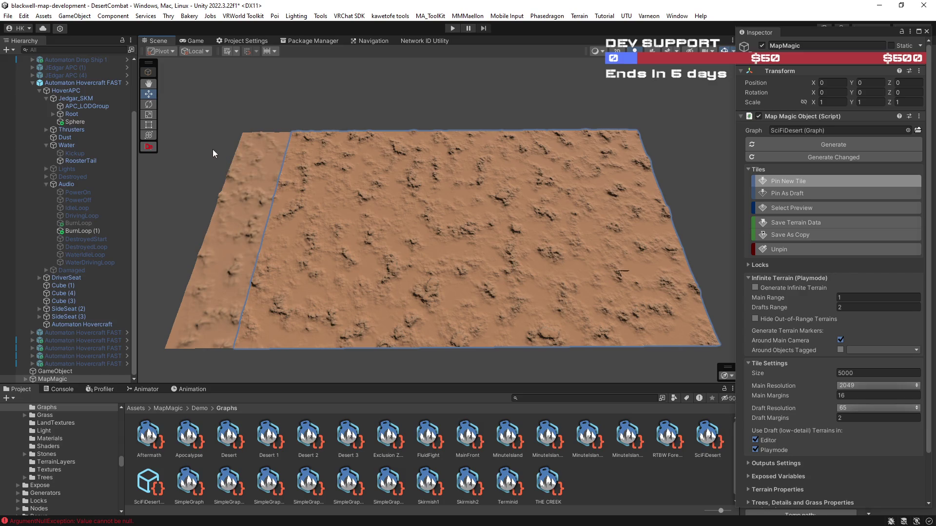
click(184, 240)
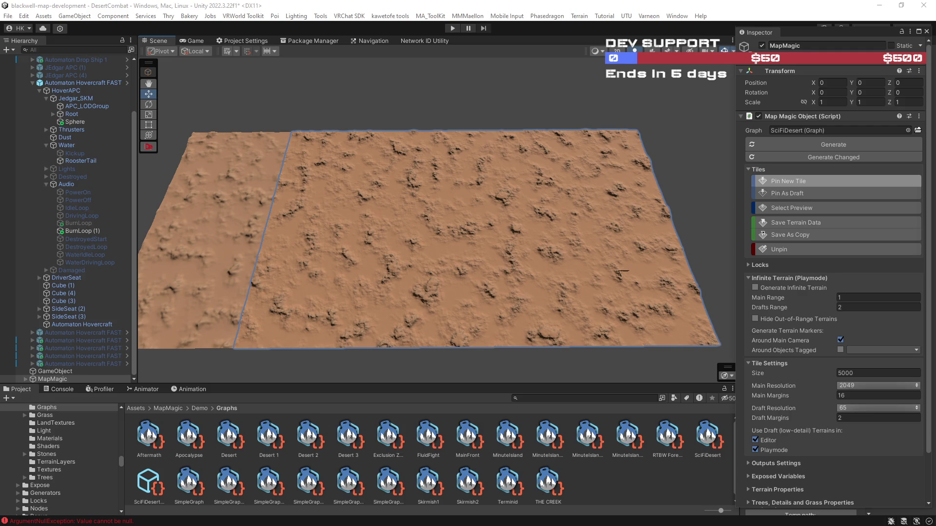
key(alt+Tab)
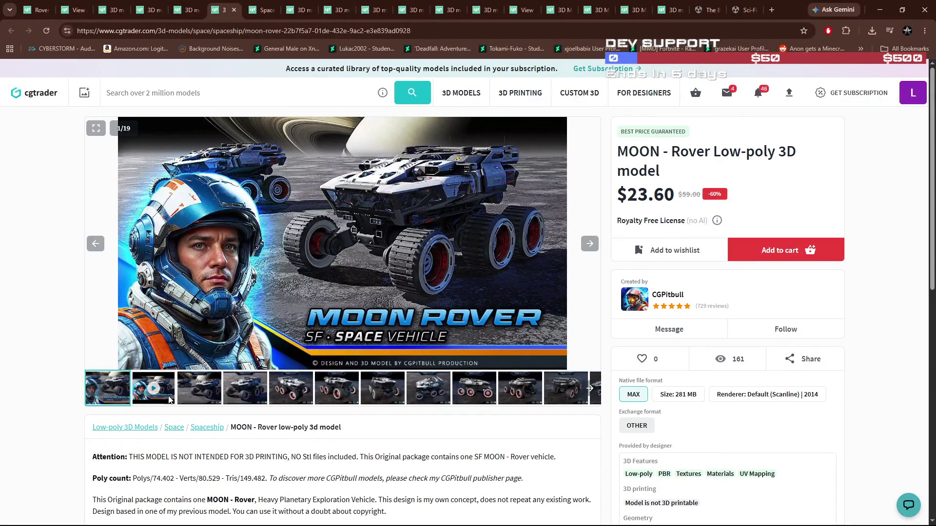
Browse the MOON - Rover preview images from the third through the last one
click(195, 395)
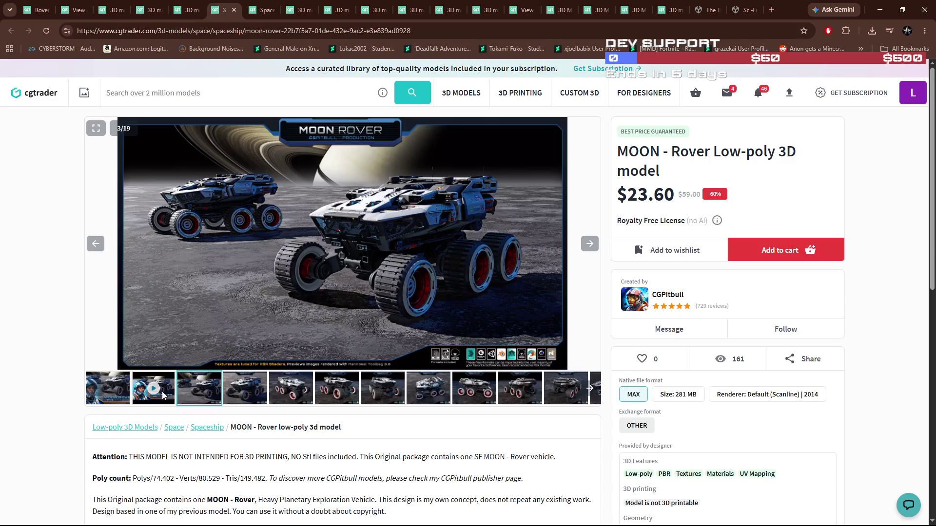
click(259, 392)
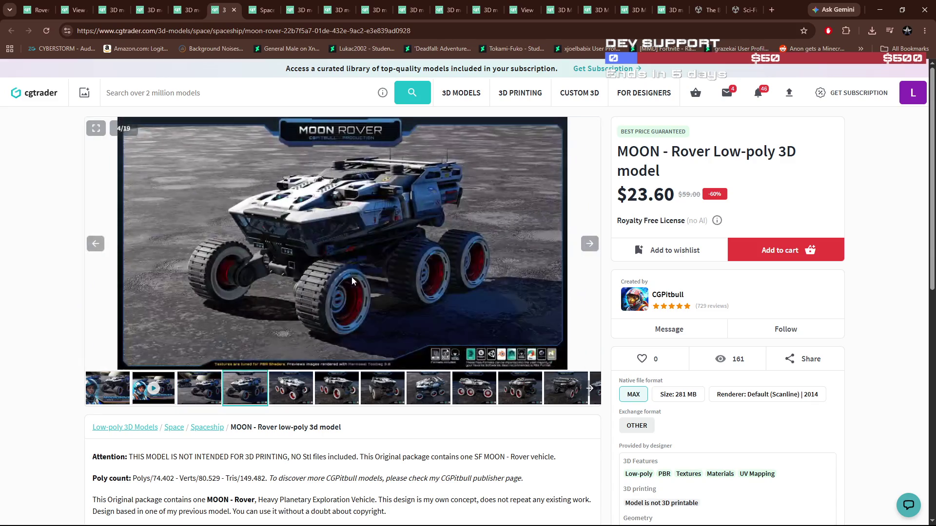
click(297, 389)
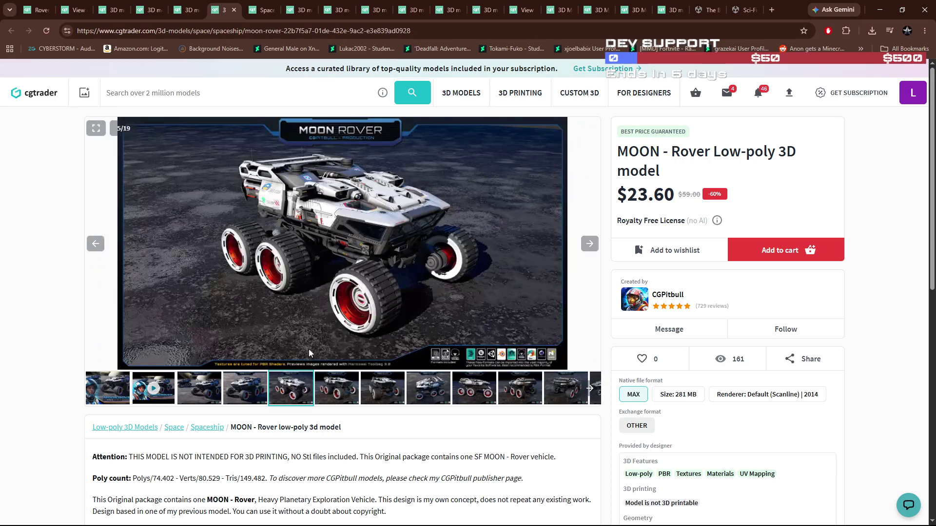
click(327, 395)
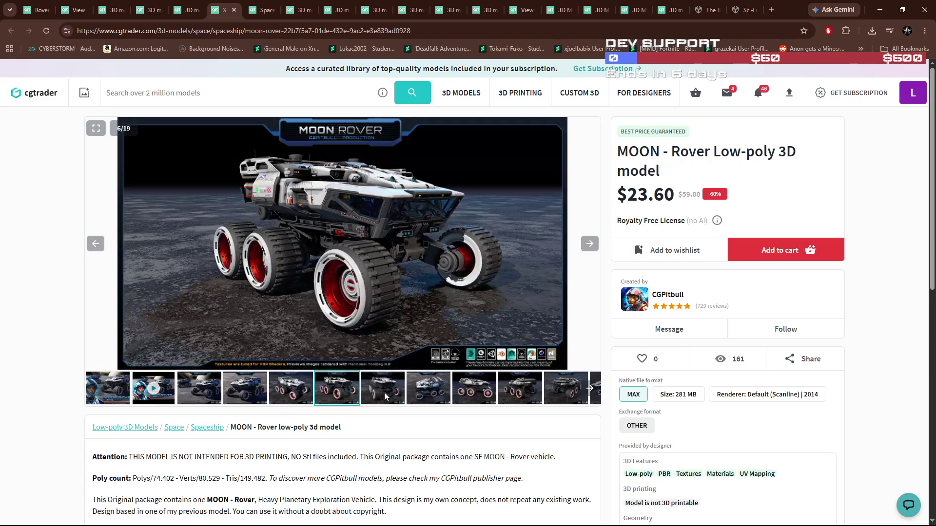
click(379, 393)
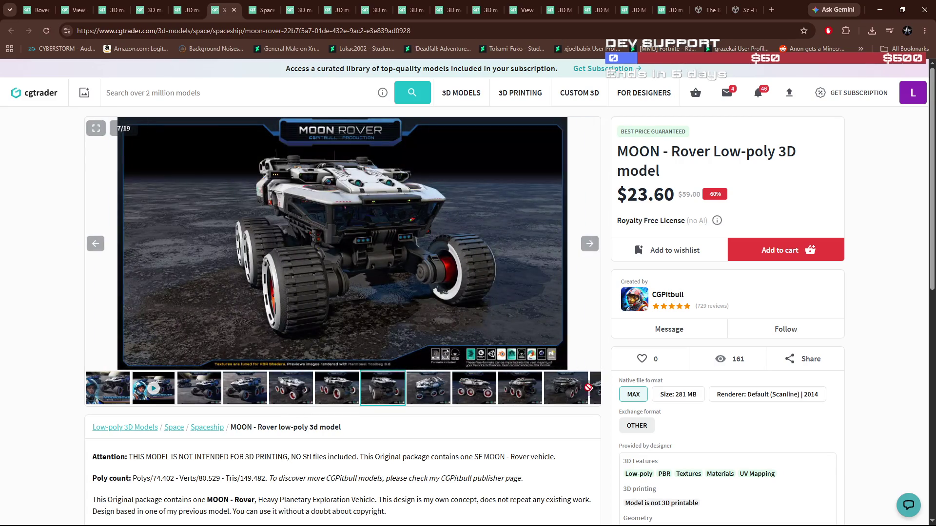
click(589, 388)
click(349, 391)
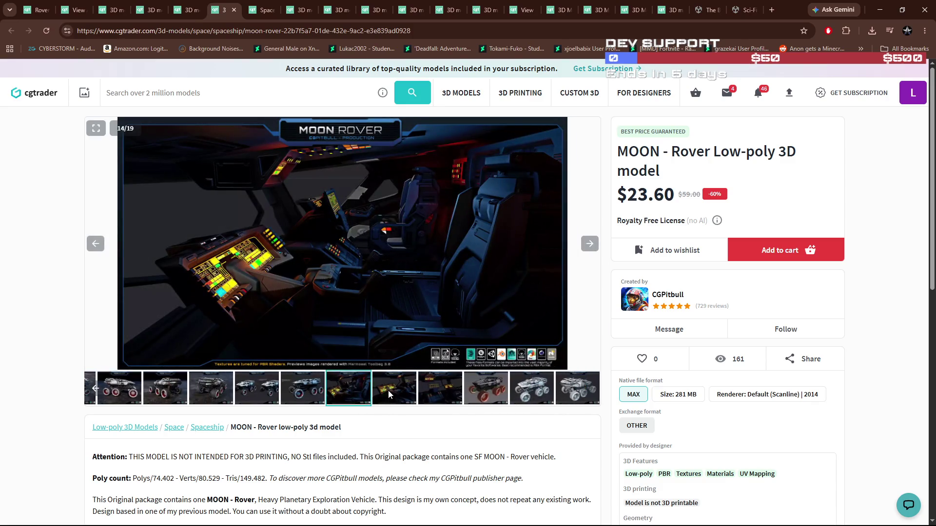
click(388, 391)
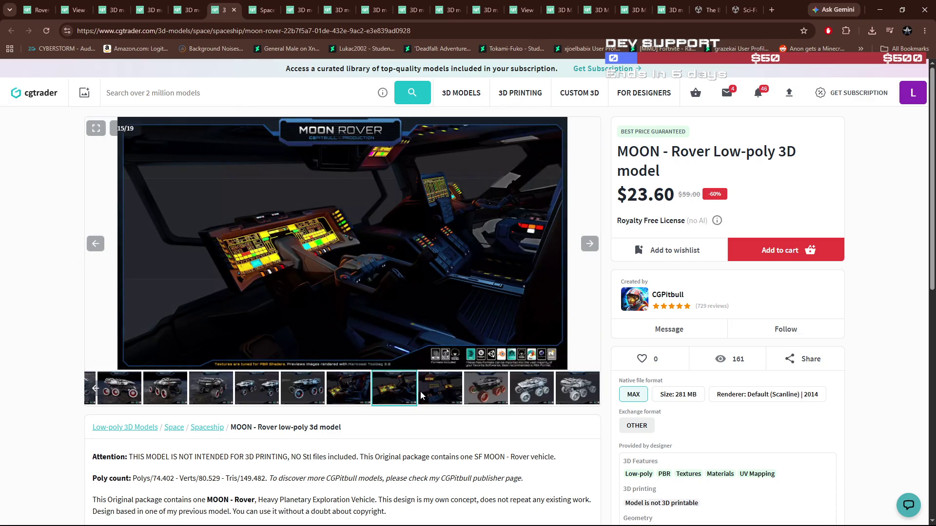
click(432, 395)
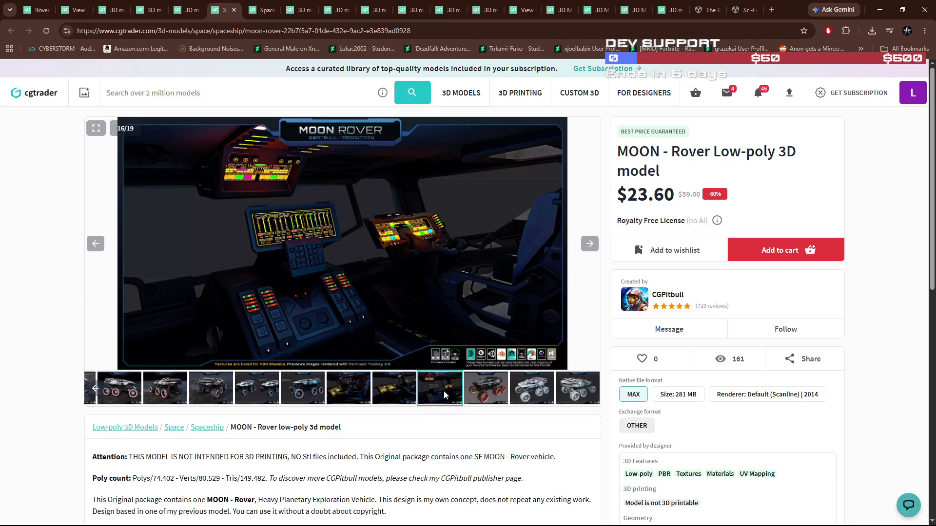
click(486, 397)
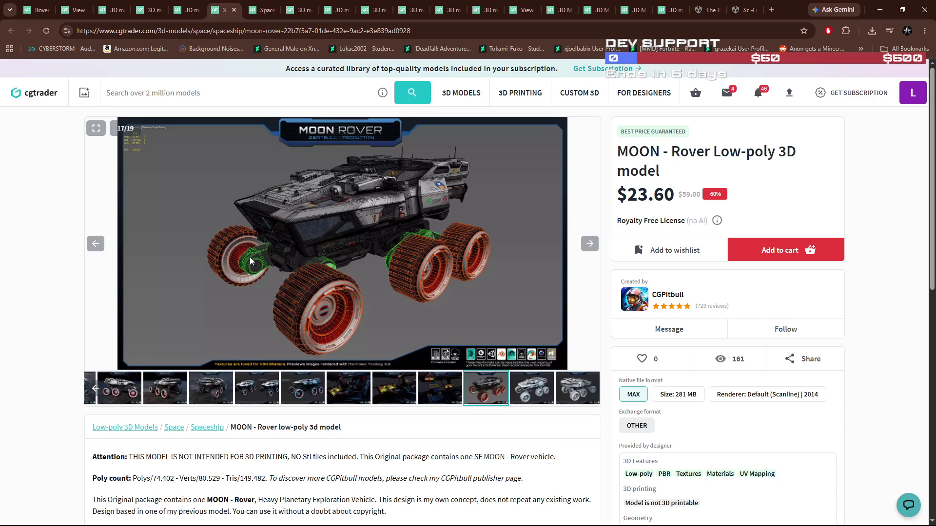
click(530, 391)
click(566, 392)
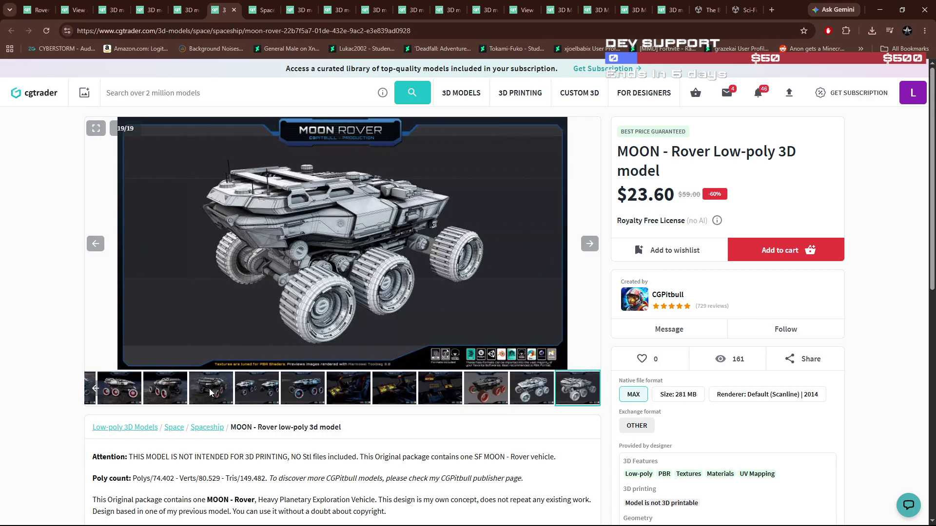
Revisit earlier rover previews, including the side view, then start the rover's promotional video
click(257, 393)
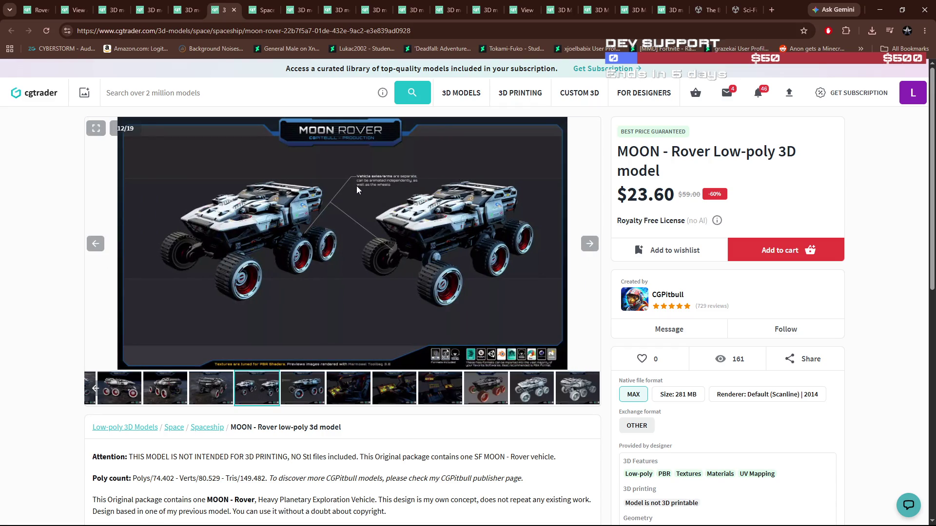
click(208, 393)
click(170, 392)
click(139, 391)
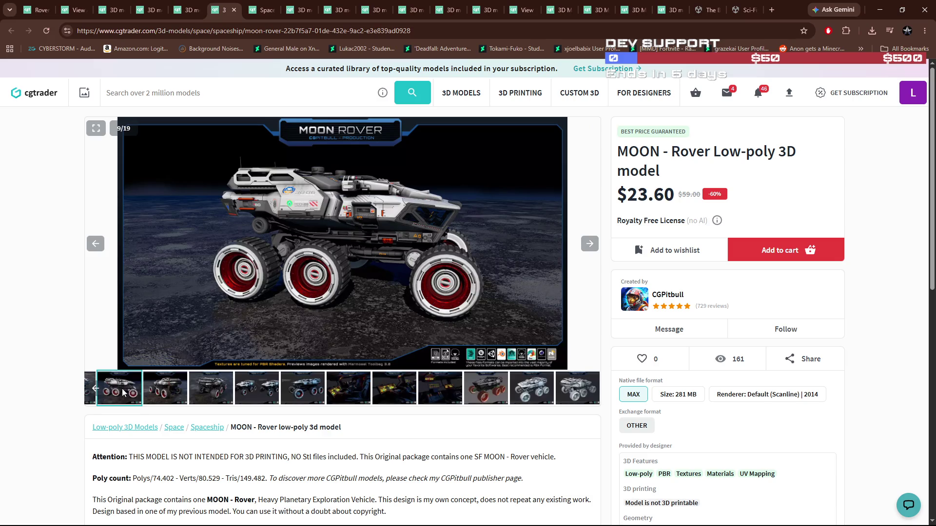
click(95, 389)
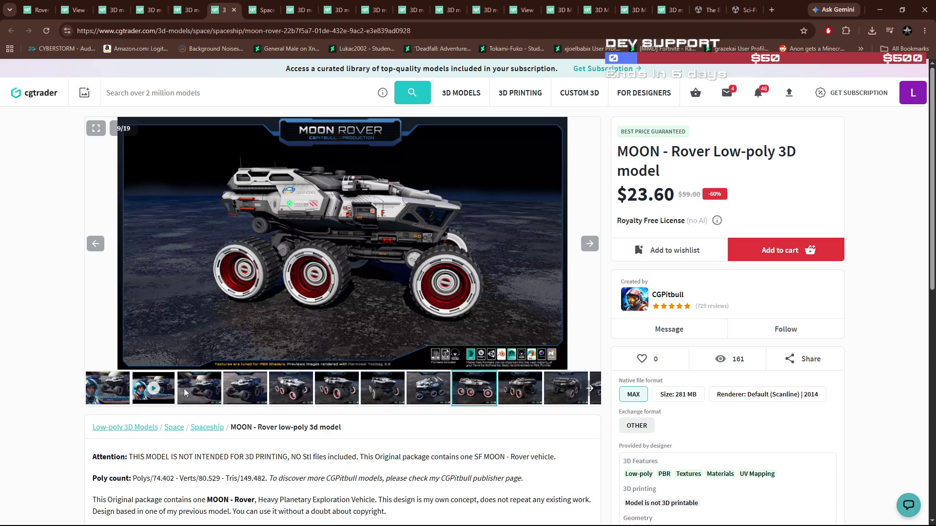
click(242, 394)
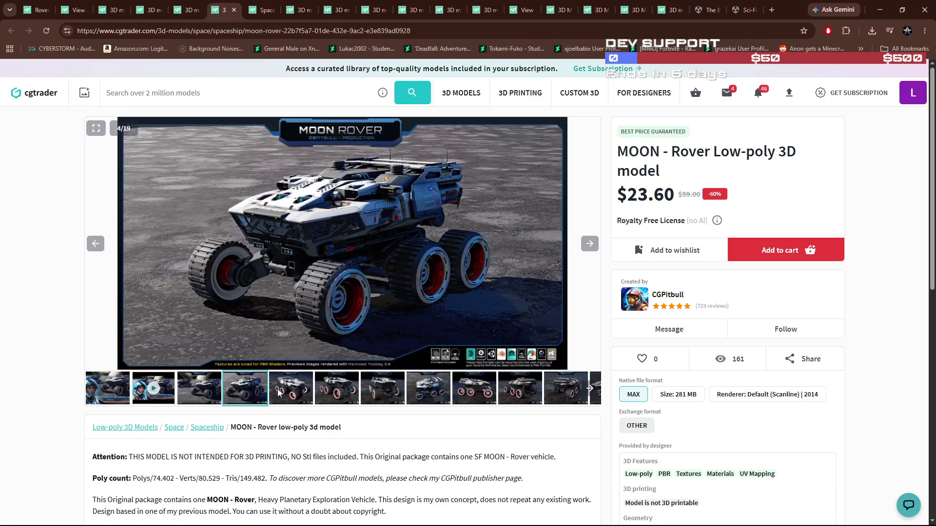
click(282, 393)
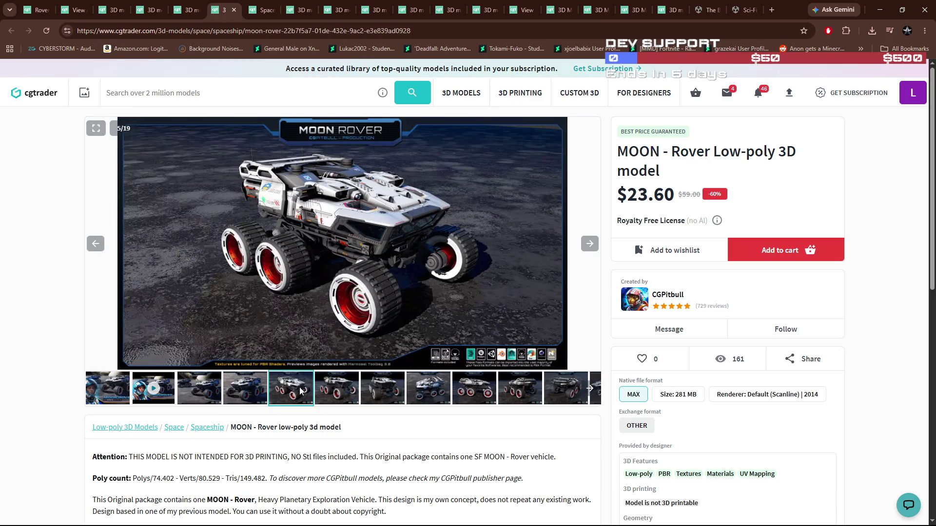
click(336, 392)
click(379, 393)
click(423, 393)
click(474, 393)
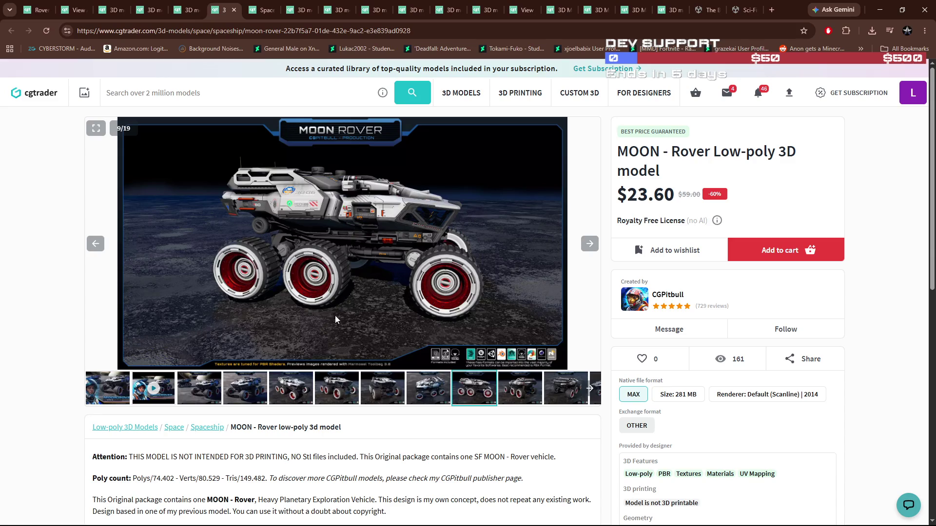
click(145, 400)
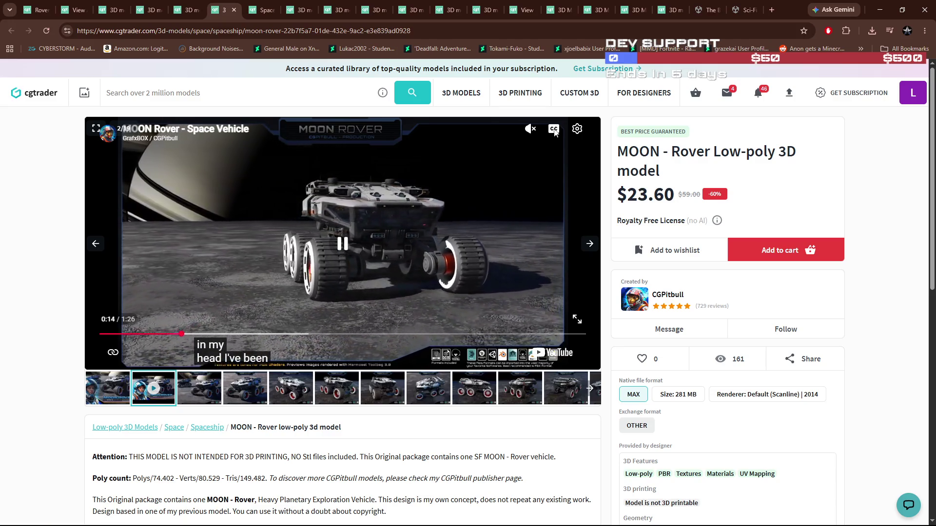
Pause the Moon Rover video, skim ahead and back through it, then let it finish at 1:26
click(520, 219)
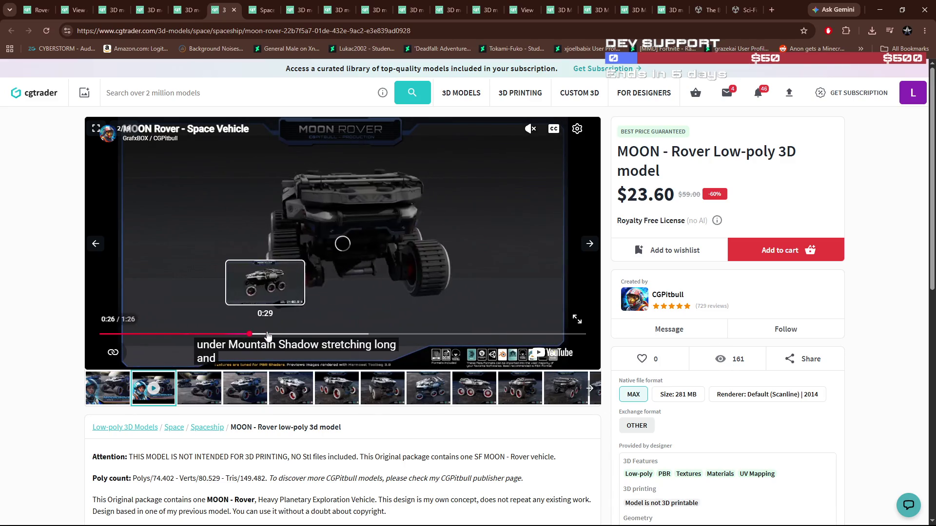
click(317, 334)
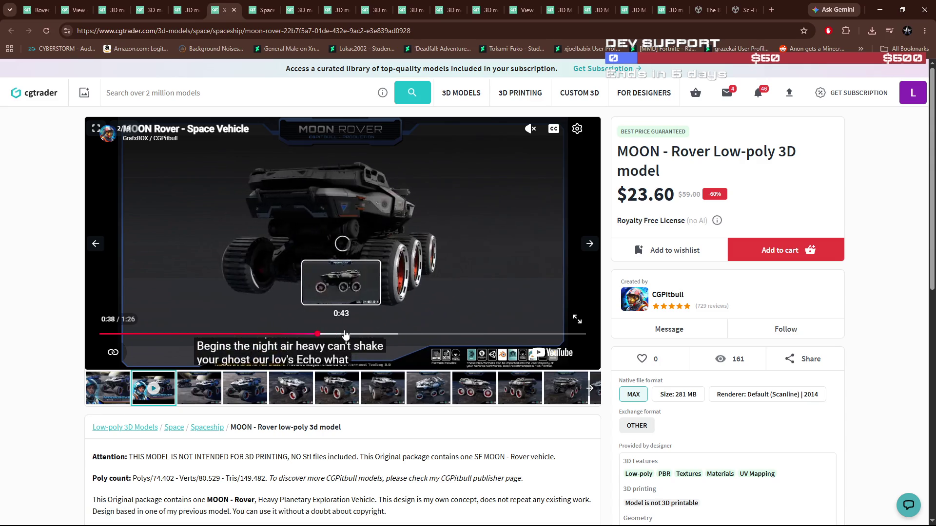
click(386, 334)
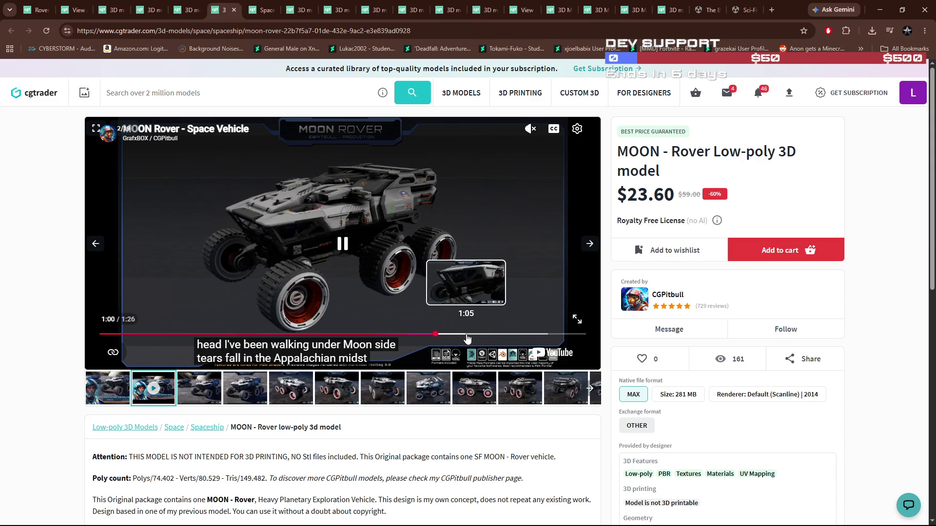
click(467, 335)
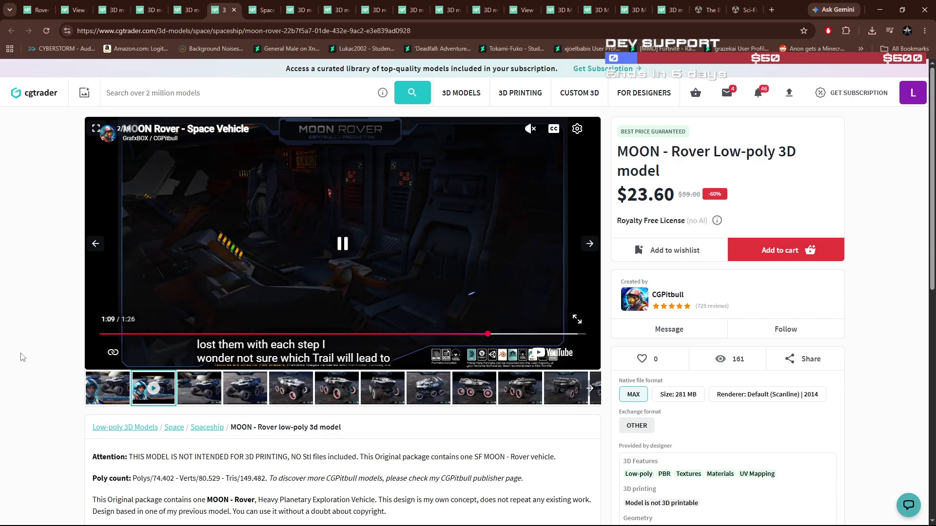
click(261, 253)
click(260, 253)
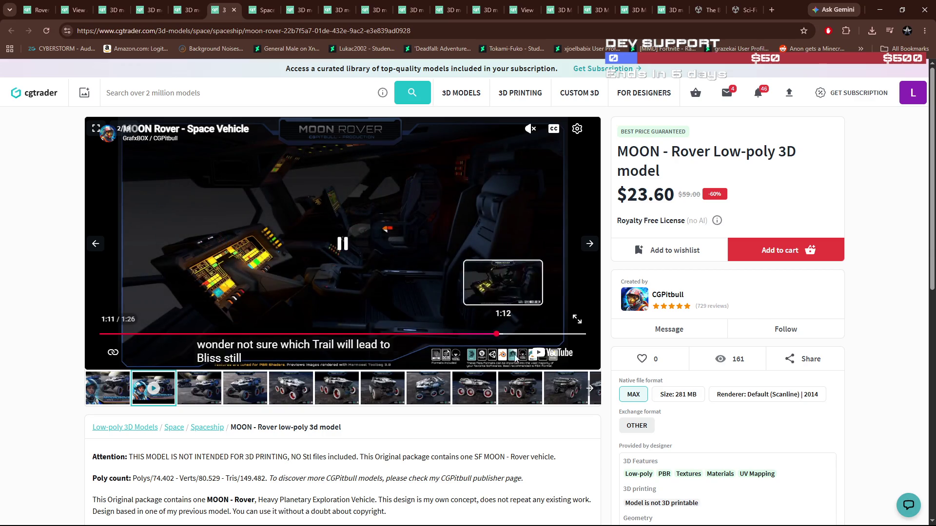
click(460, 334)
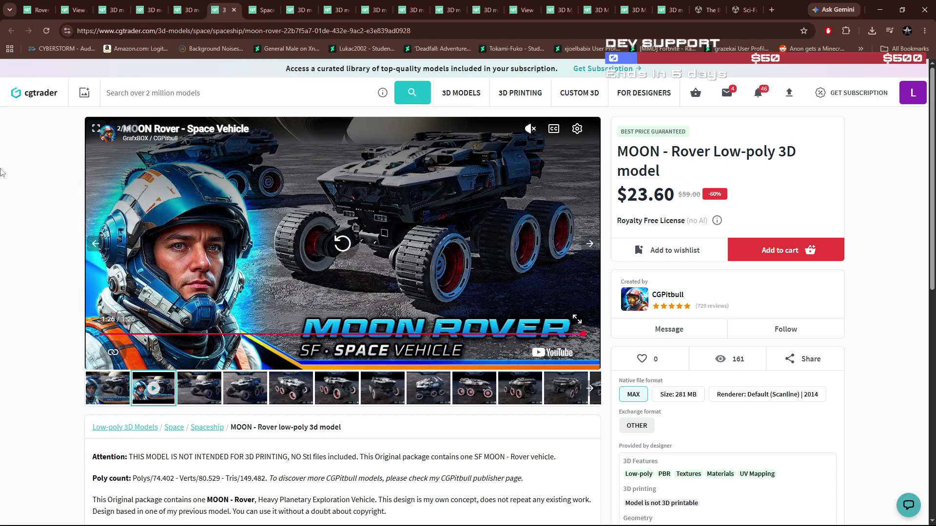
mouse_move(255, 11)
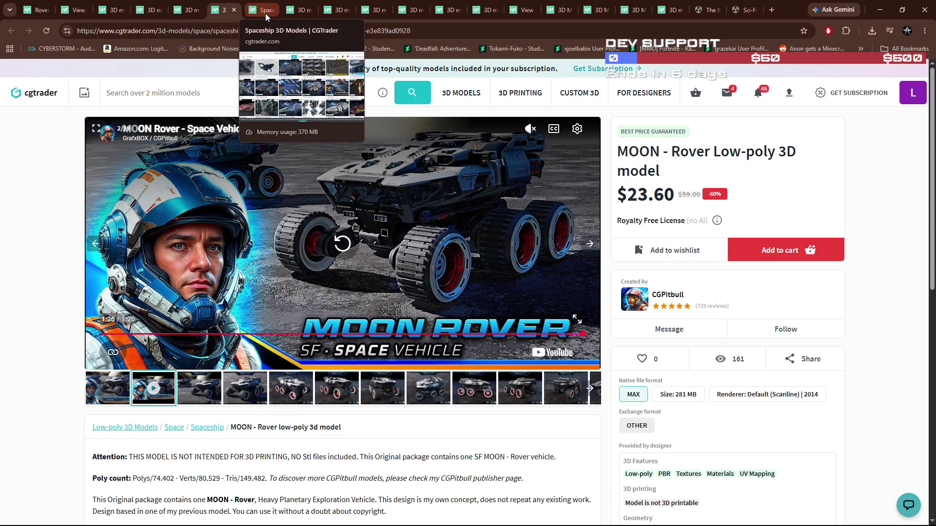
Browse the STARSHIPS - Pack05 preview images, including the colour variants
click(189, 11)
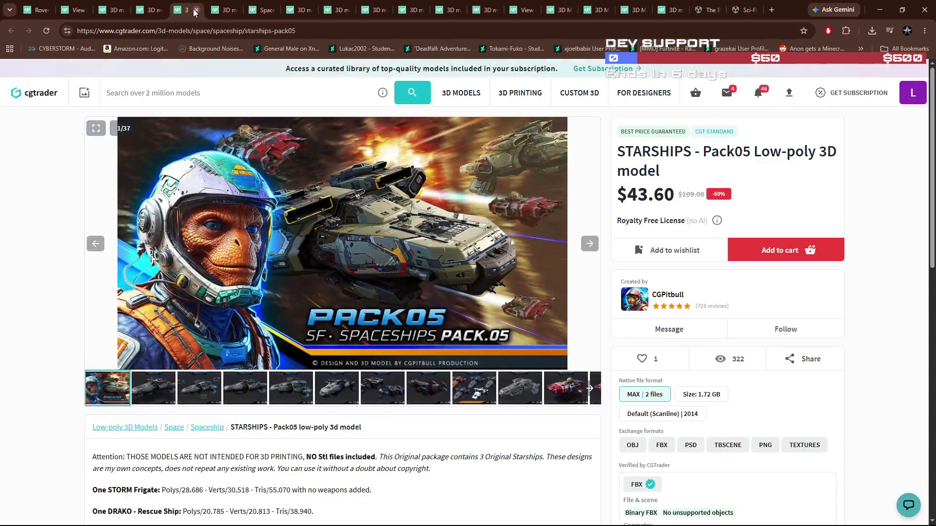
click(303, 386)
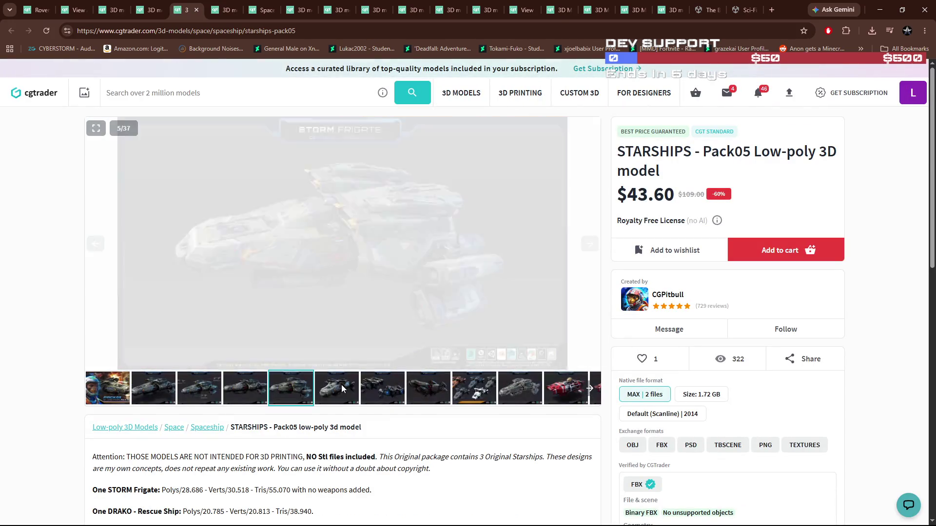
click(340, 385)
click(372, 385)
click(426, 393)
click(463, 394)
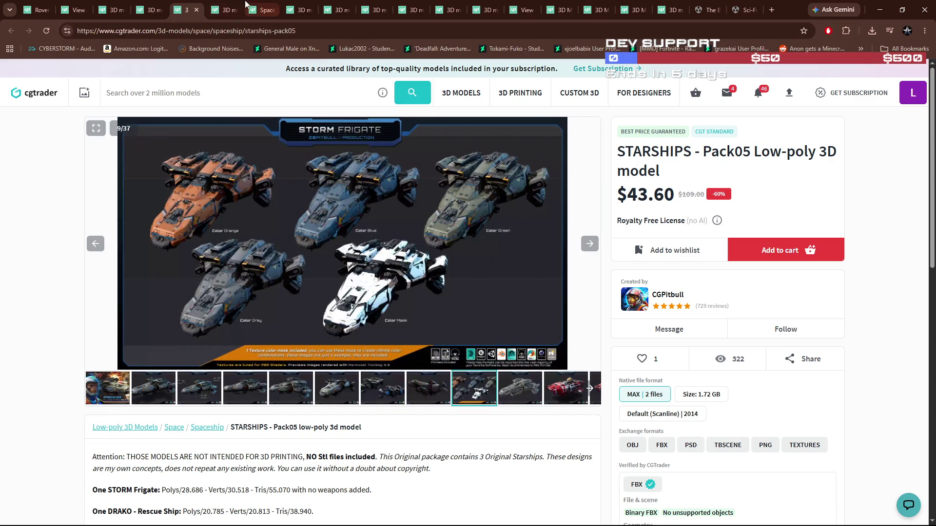
Close the Starships page and cycle through the Dropship gallery images back to the start
click(195, 10)
click(149, 10)
mouse_move(750, 11)
mouse_down()
mouse_move(829, 131)
mouse_move(933, 87)
mouse_move(780, 1)
mouse_up()
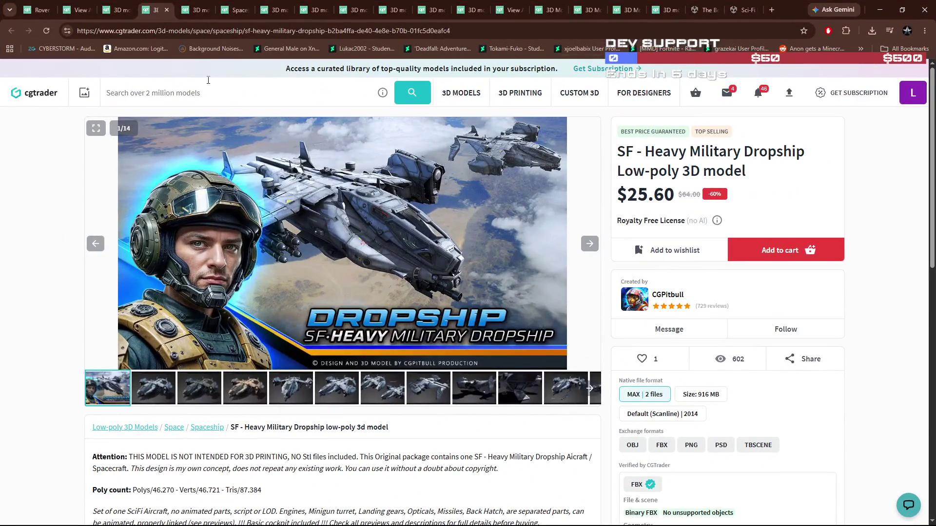
click(588, 244)
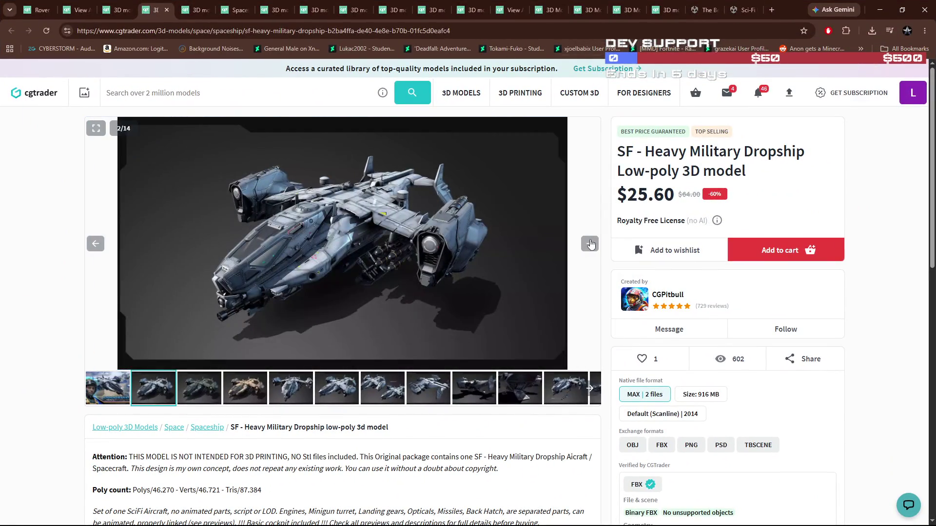
click(490, 392)
click(513, 391)
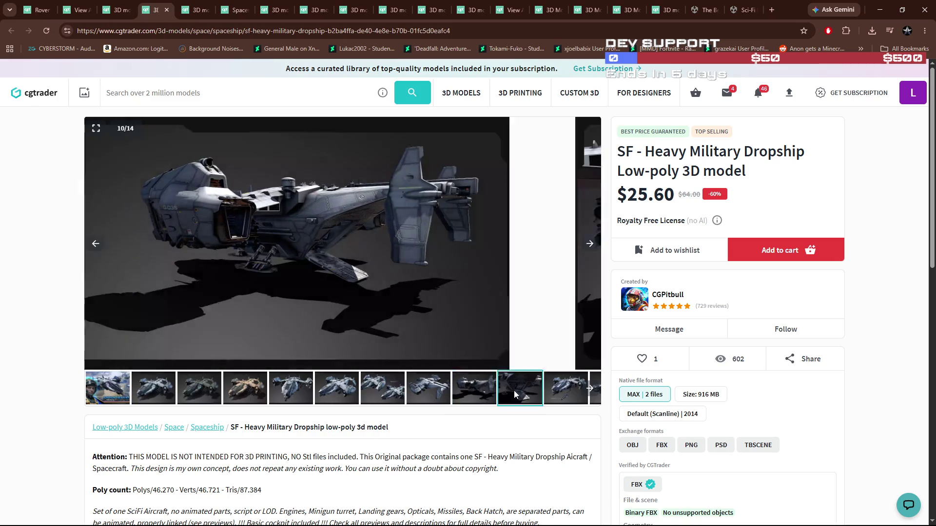
click(590, 244)
click(591, 244)
click(591, 244)
click(591, 244)
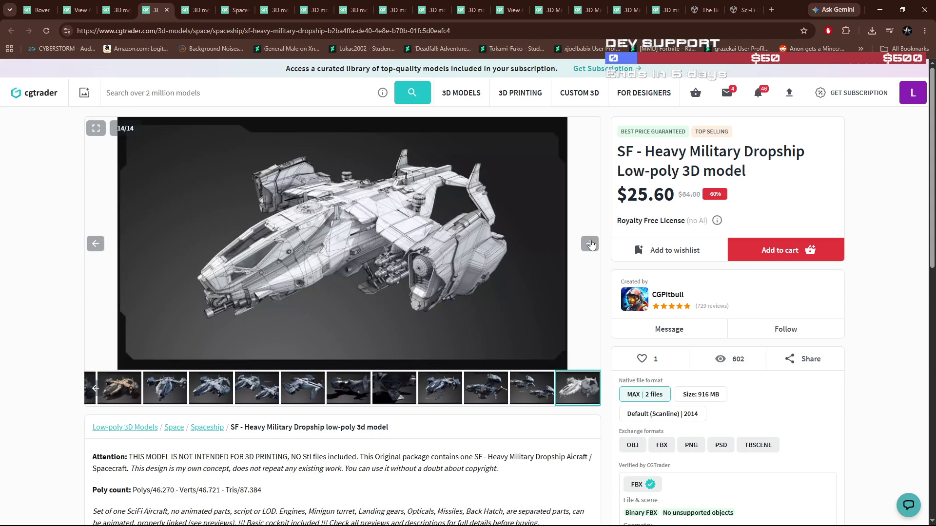
click(591, 244)
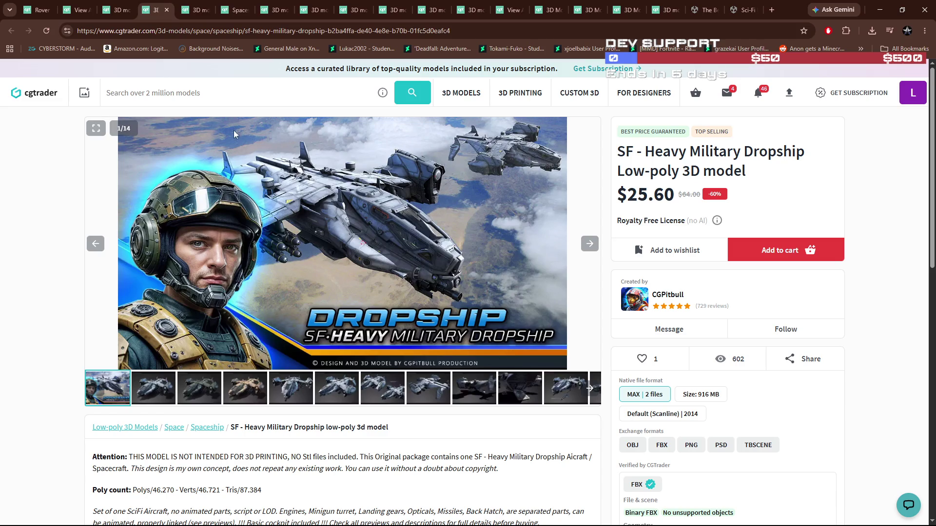
Check the RTS - PACk04 page, then close the RTS and Dropship tabs for the creator's catalogue
click(109, 13)
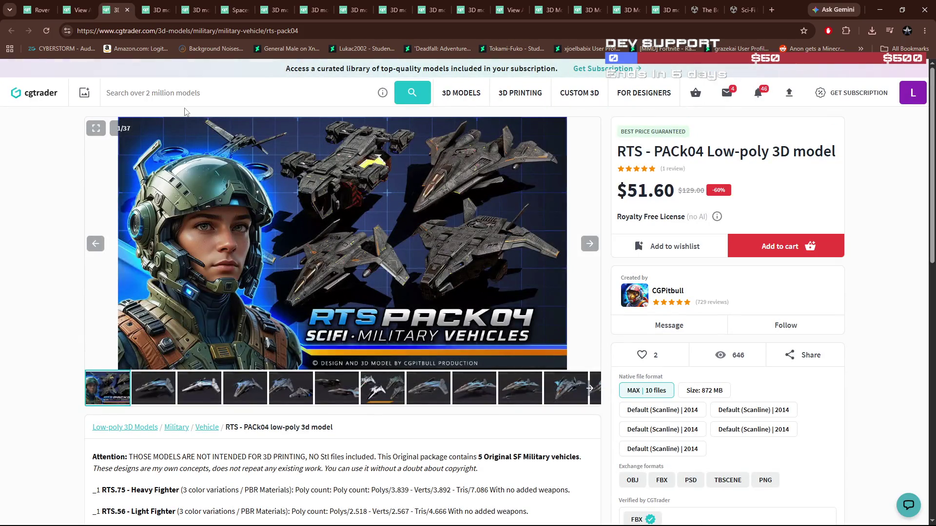
click(128, 10)
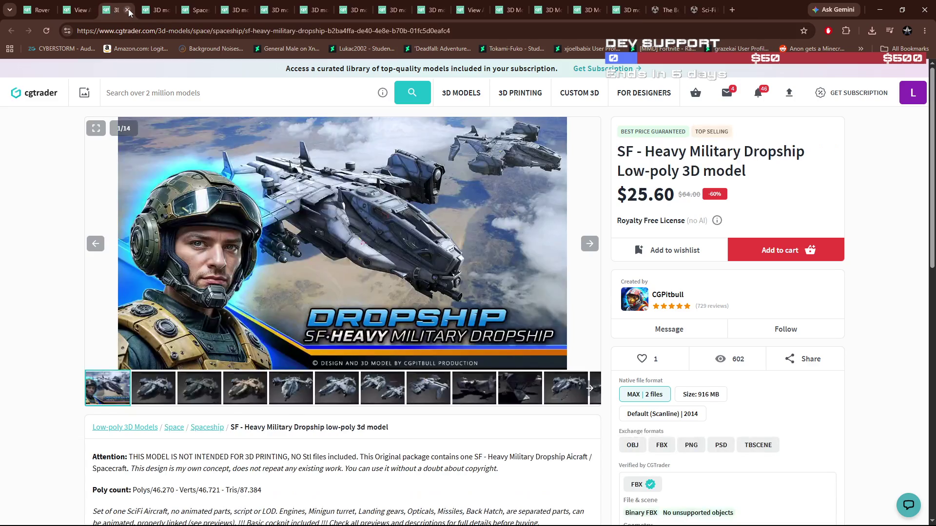
click(128, 9)
click(80, 10)
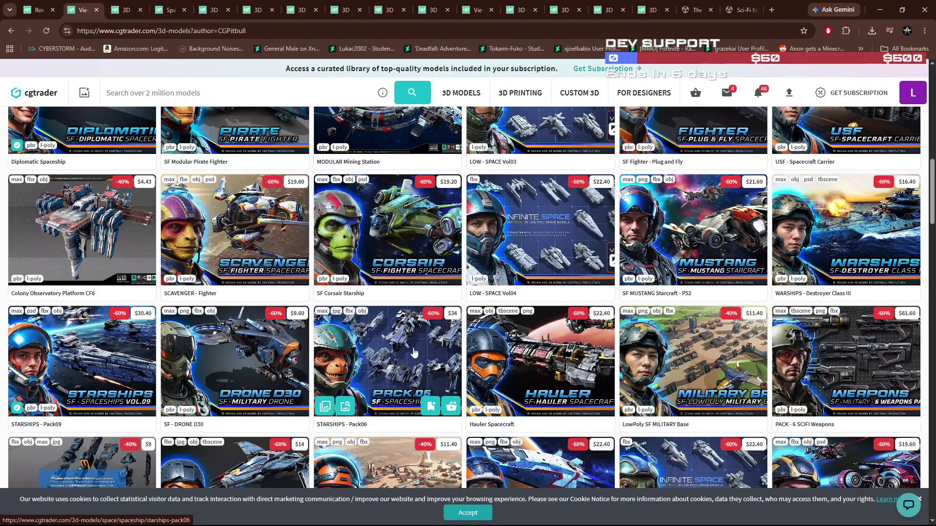
Scroll through the creator's sci-fi model catalogue and open one model in a new tab
scroll(511, 407, down, 2)
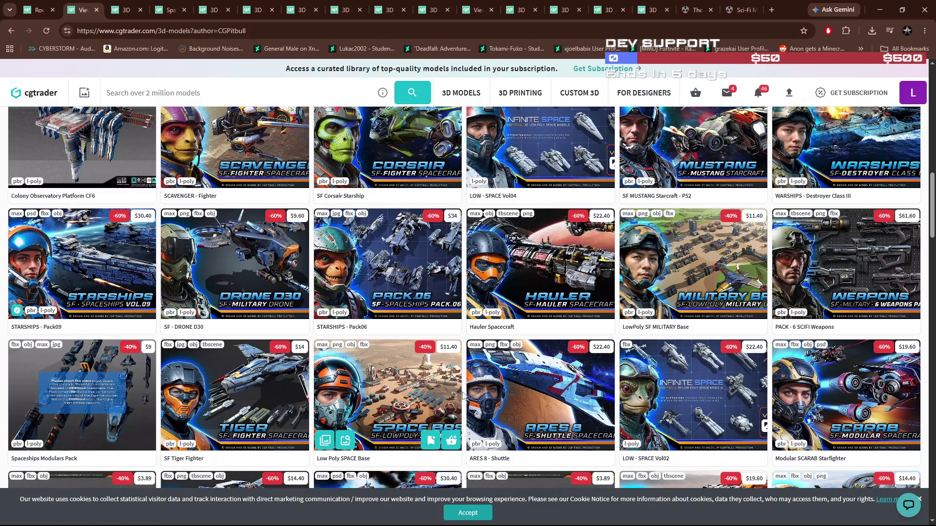
scroll(473, 397, down, 2)
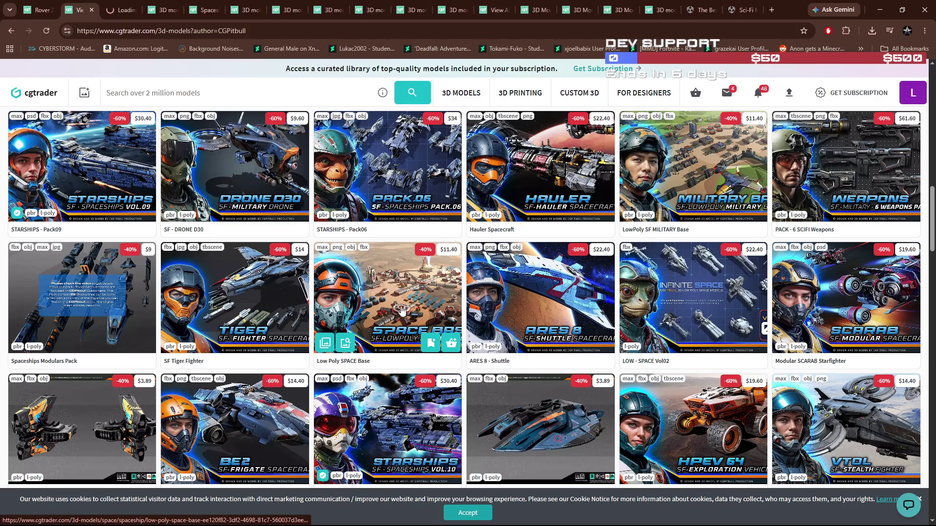
scroll(321, 397, down, 2)
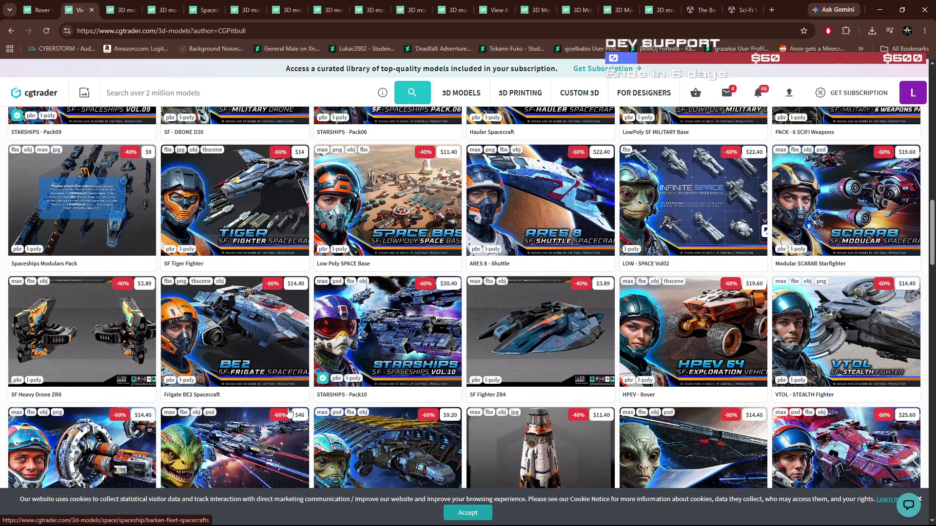
scroll(290, 413, down, 2)
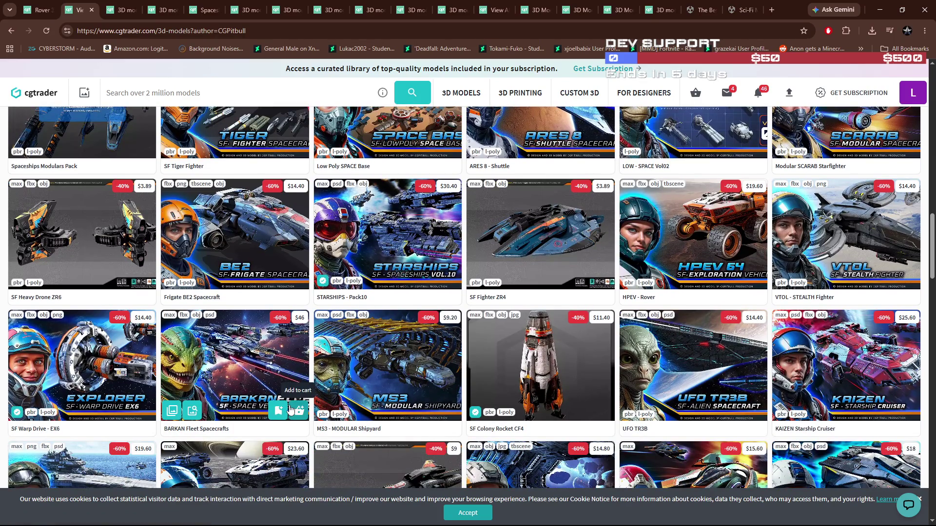
scroll(406, 372, up, 1)
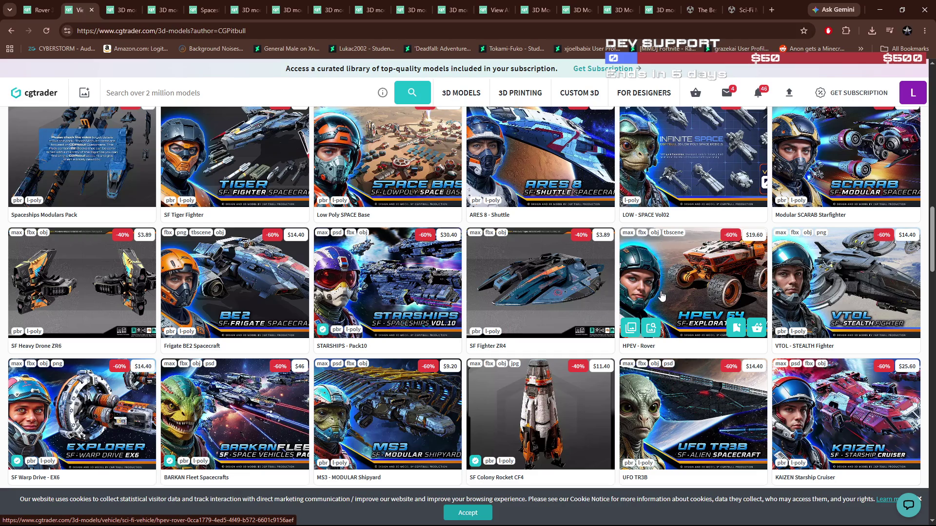
scroll(537, 312, down, 3)
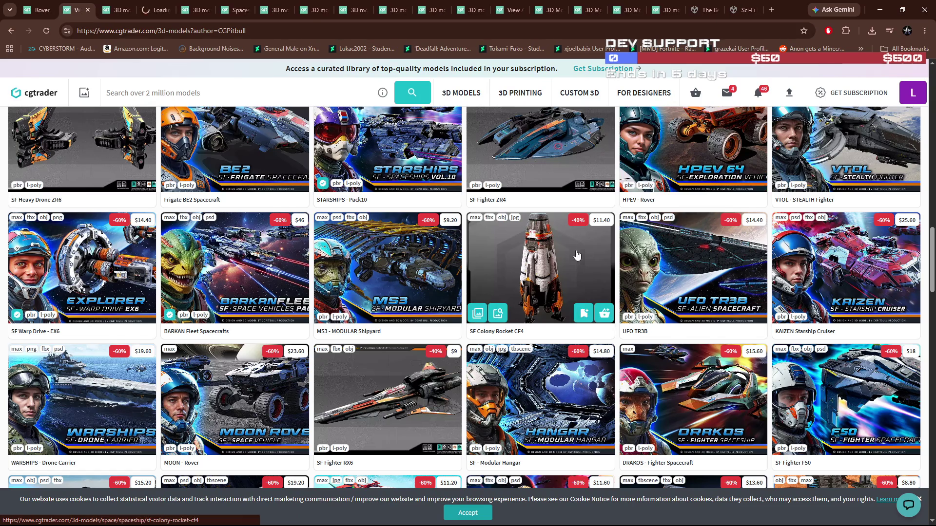
scroll(554, 281, up, 1)
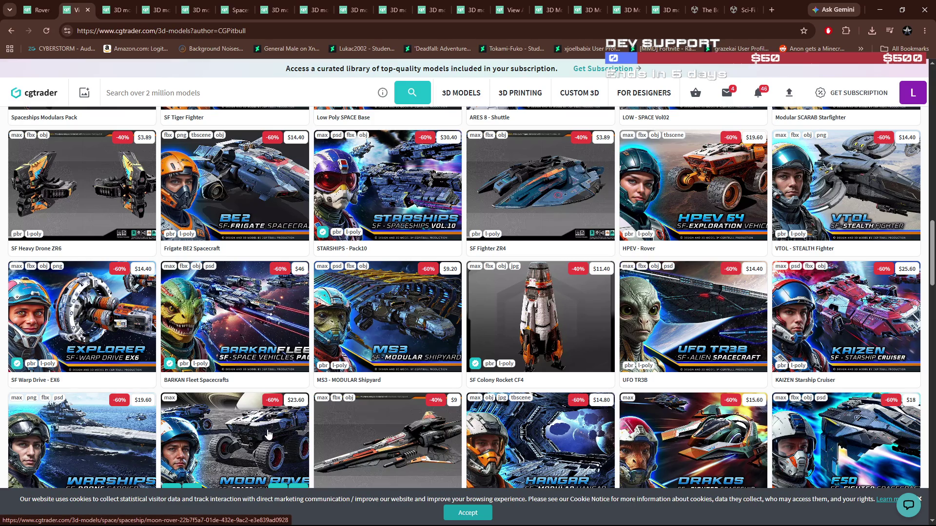
scroll(368, 388, down, 1)
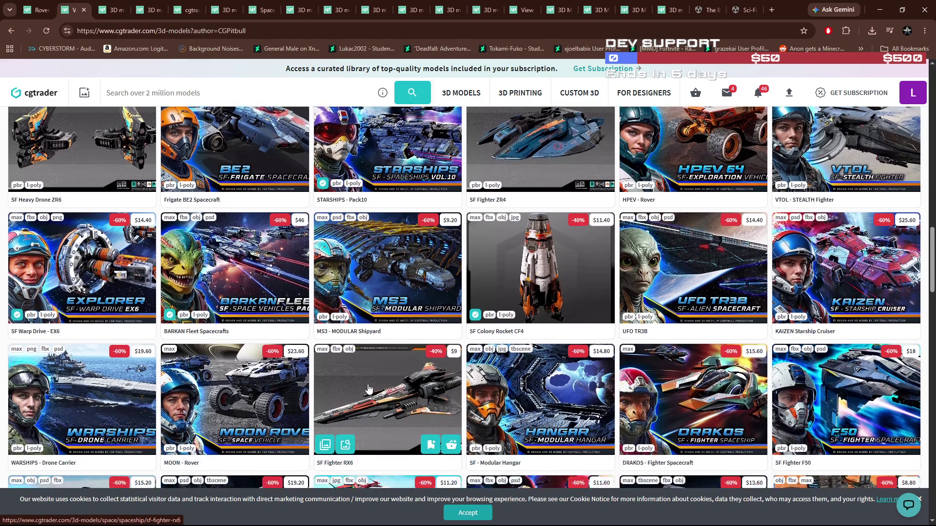
scroll(369, 388, down, 1)
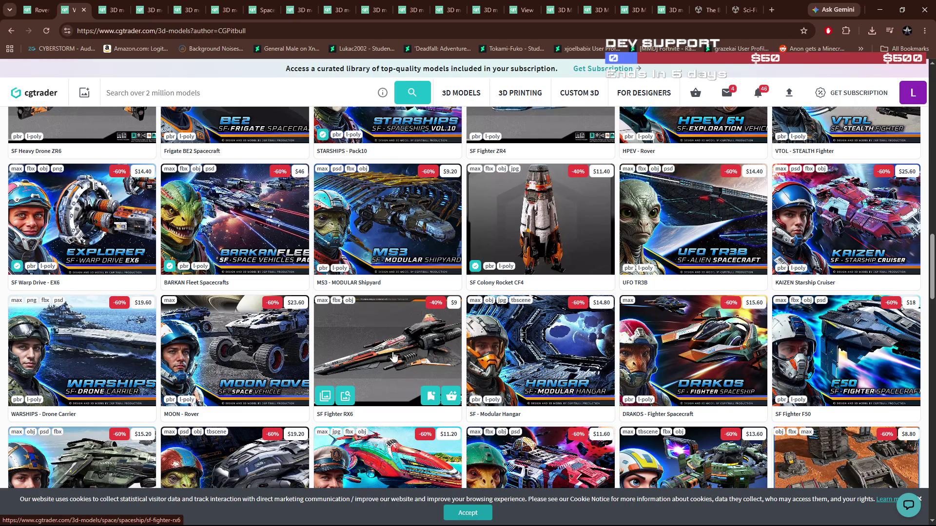
scroll(393, 359, down, 2)
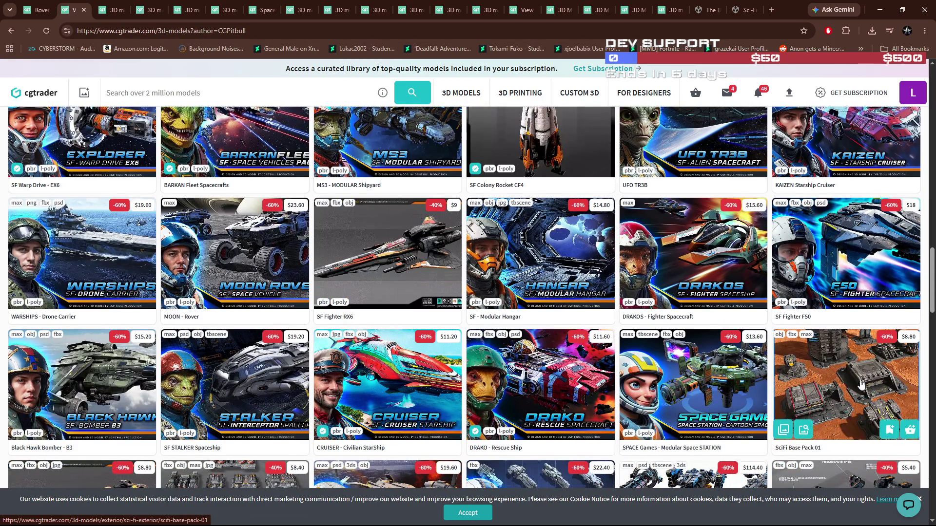
middle_click(830, 384)
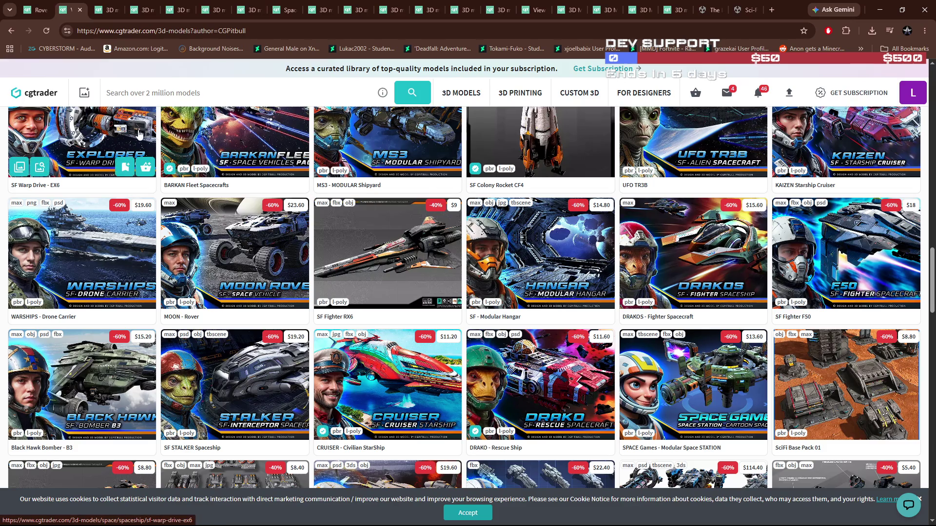
View the sixth and seventh Low Poly SPACE Base gallery images, then close that tab
click(107, 10)
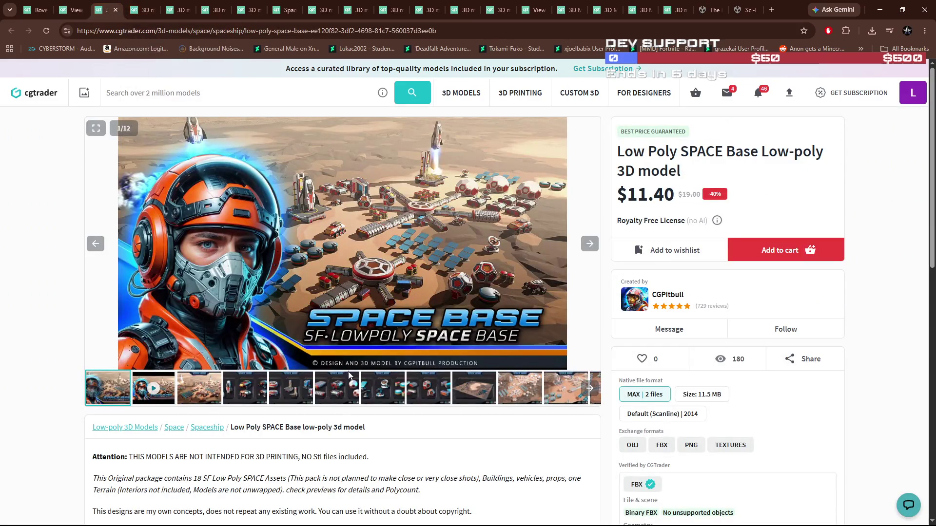
click(344, 387)
click(373, 394)
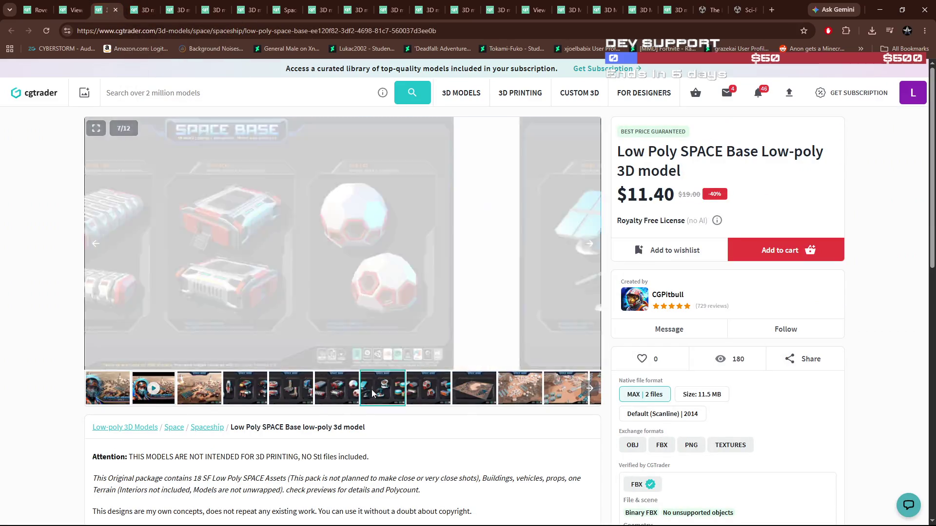
click(116, 10)
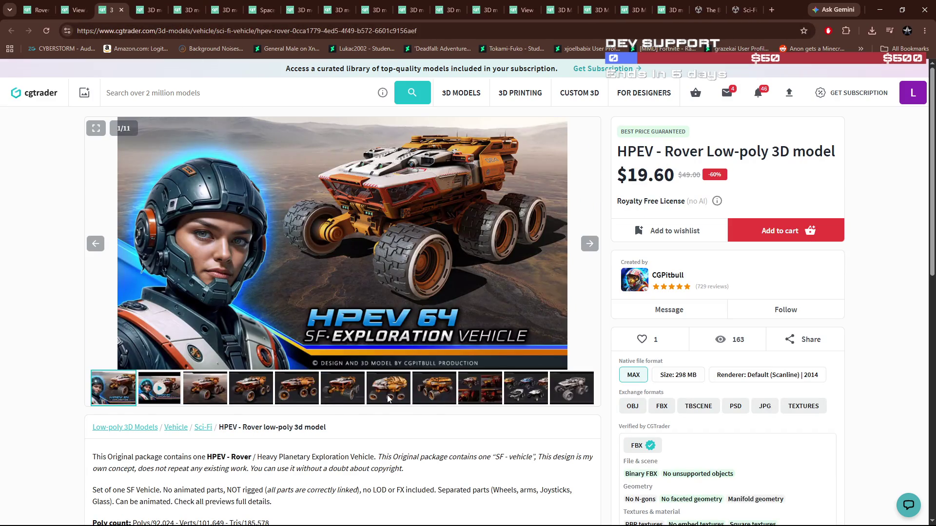
Switch between the MOON Rover and HPEV Rover pages, ending on HPEV Rover
scroll(434, 410, down, 1)
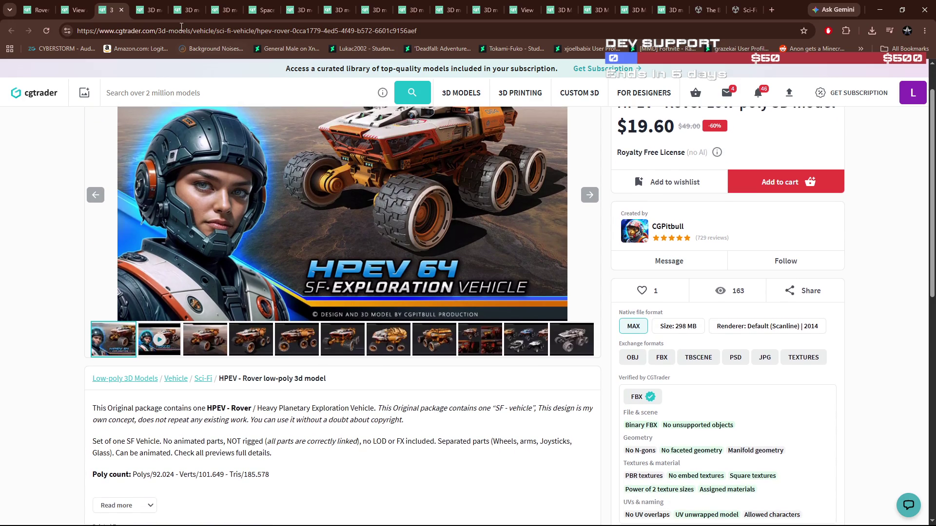
click(146, 11)
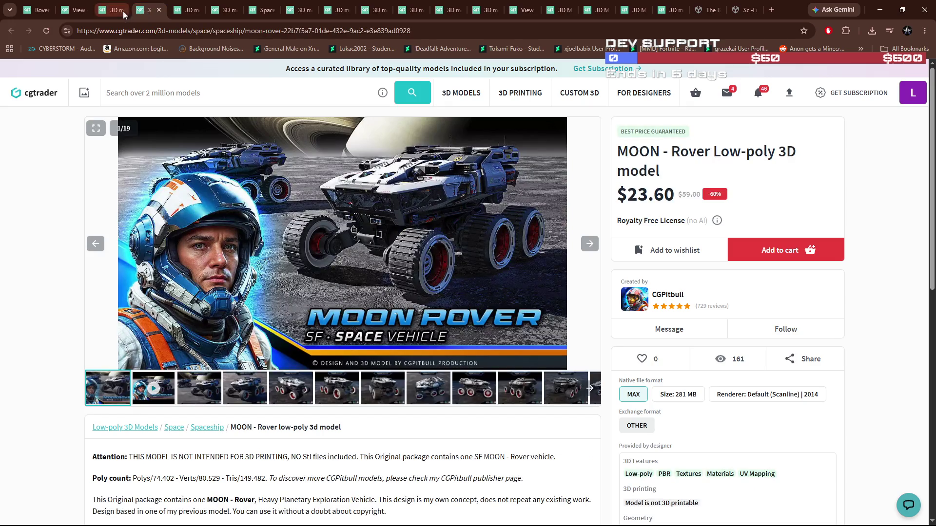
click(117, 11)
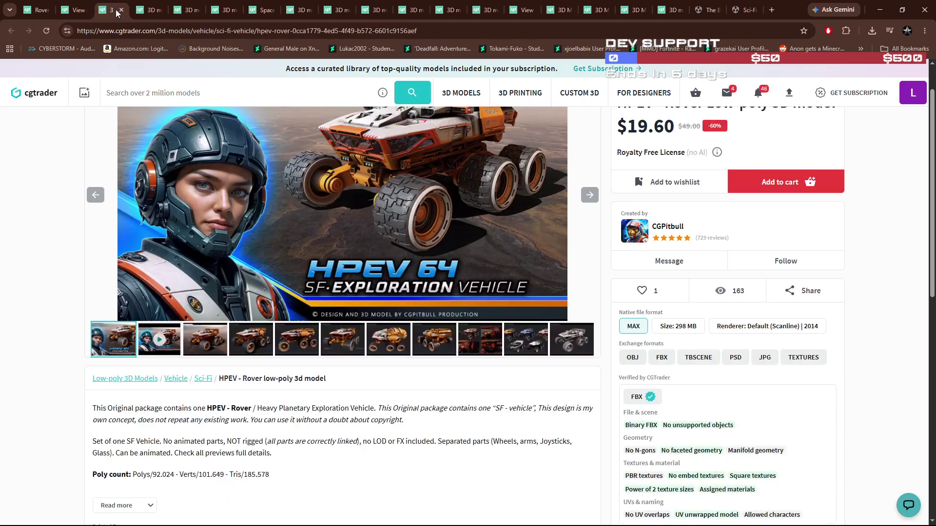
click(152, 13)
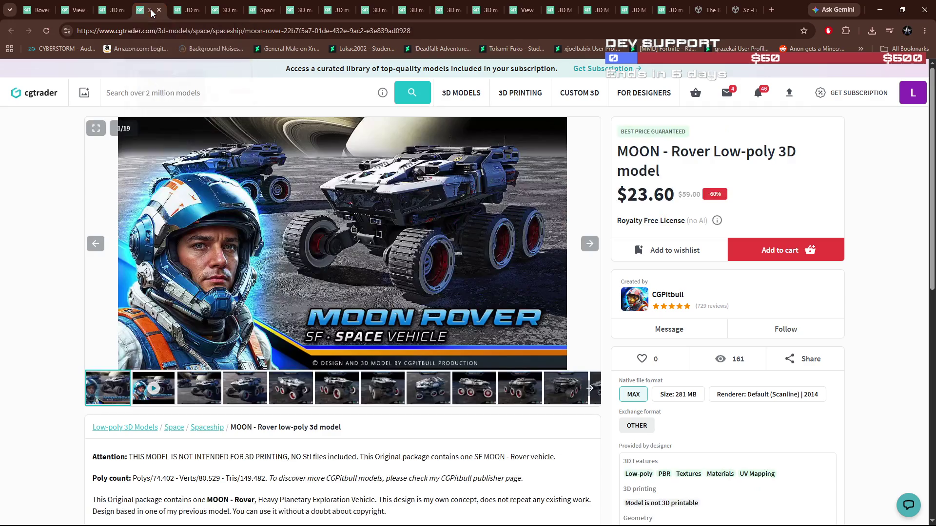
click(122, 13)
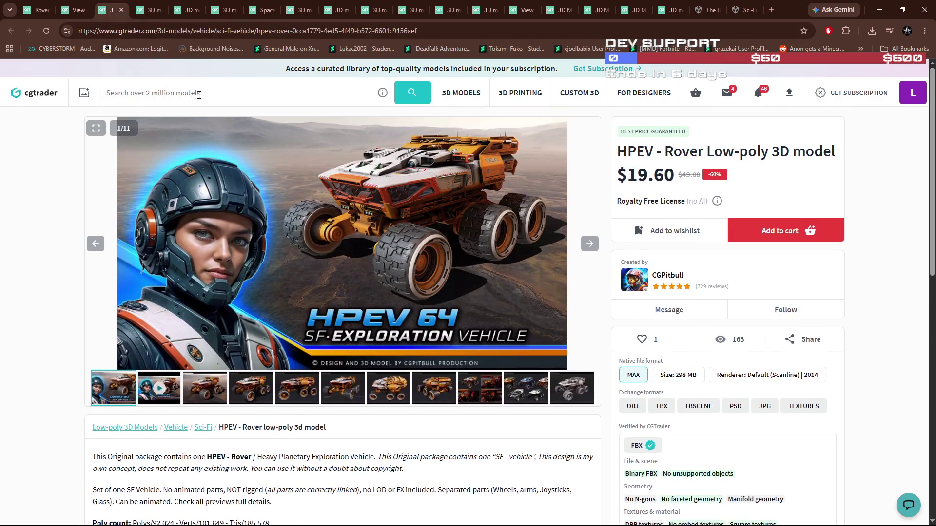
Step through HPEV Rover gallery images 4 to 10: front view, cockpit interior, then colour variants
click(204, 388)
click(247, 391)
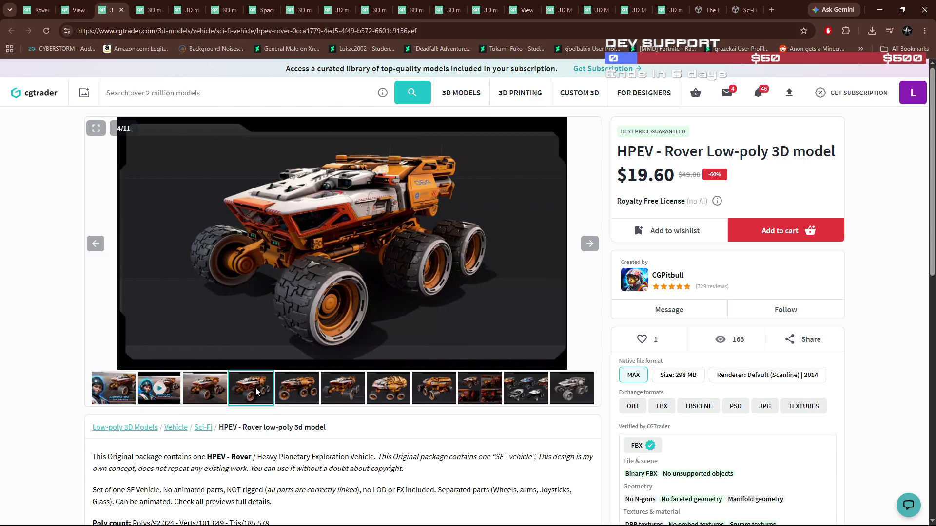
click(224, 390)
click(298, 388)
click(338, 389)
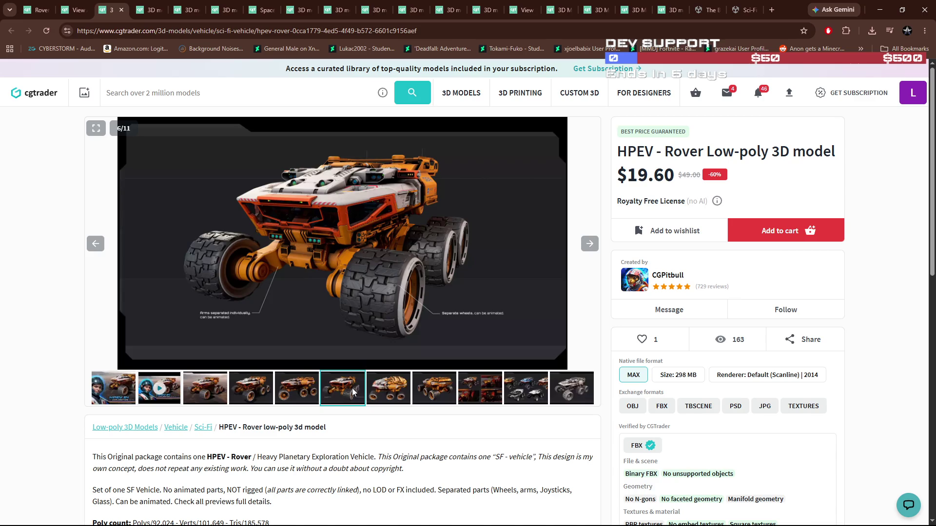
click(382, 390)
click(425, 394)
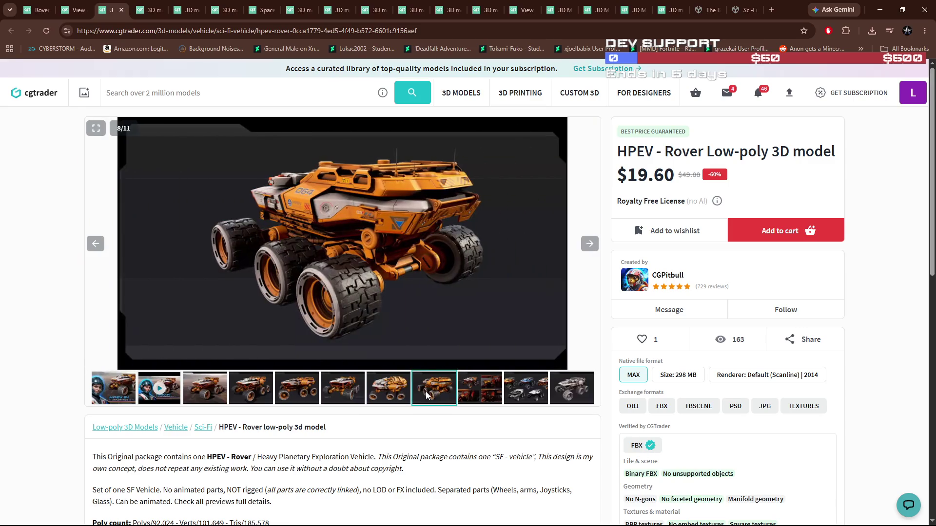
click(472, 393)
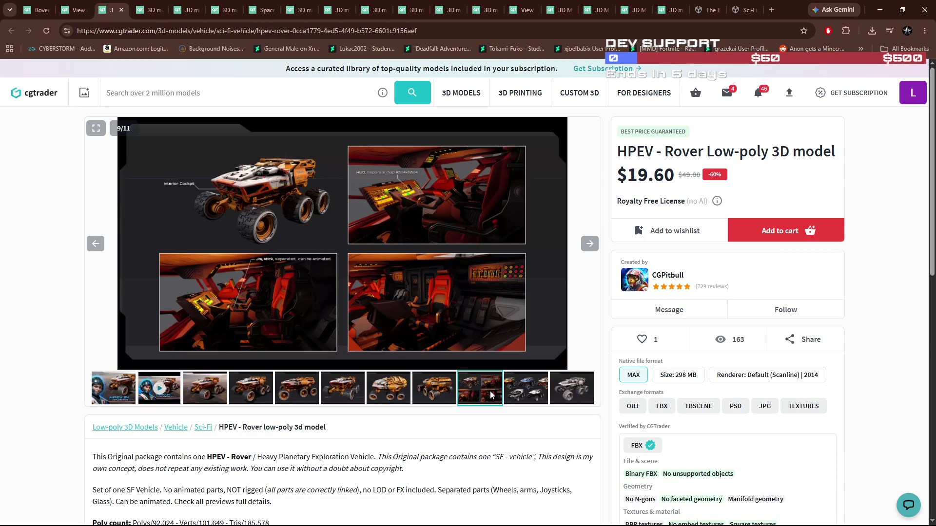
click(524, 393)
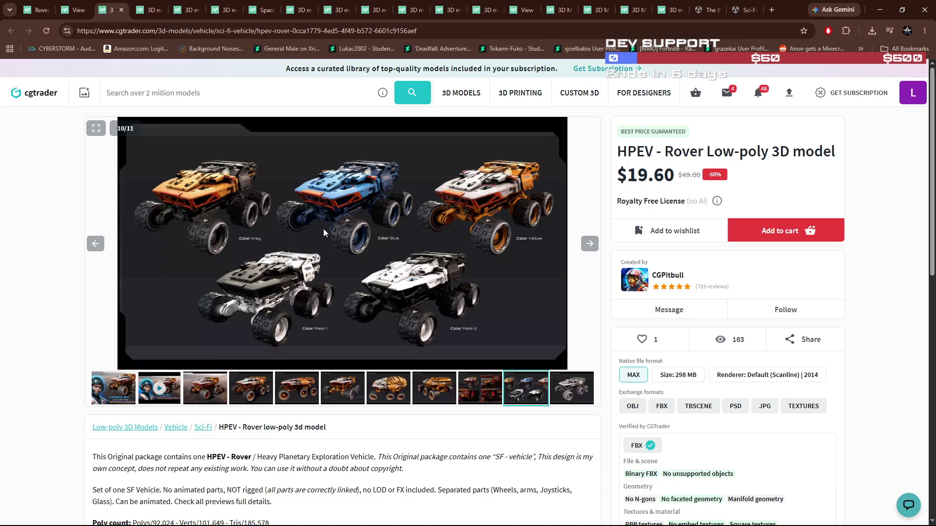
scroll(323, 231, down, 2)
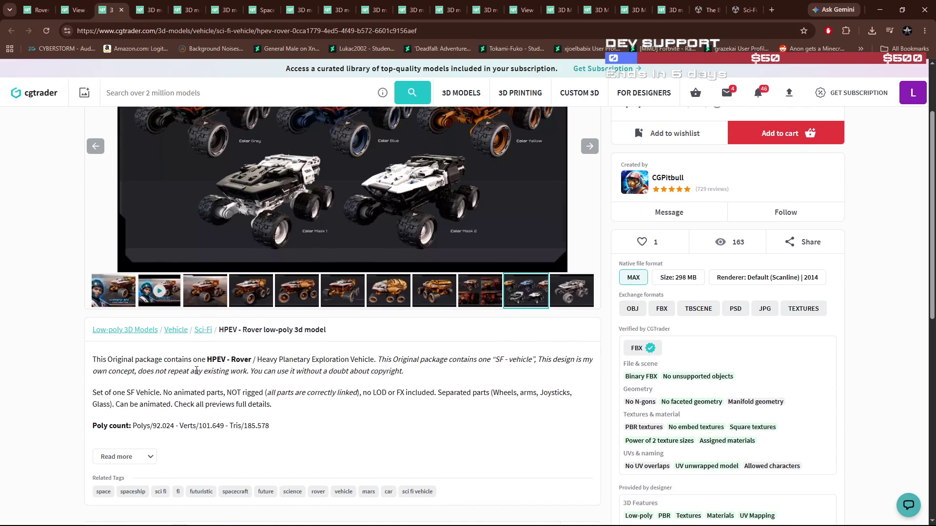
scroll(218, 379, up, 1)
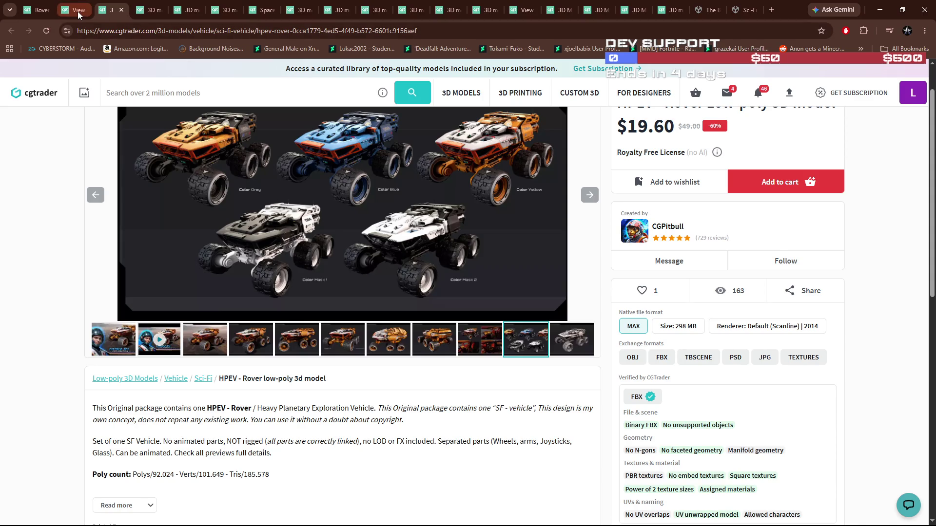
mouse_move(79, 15)
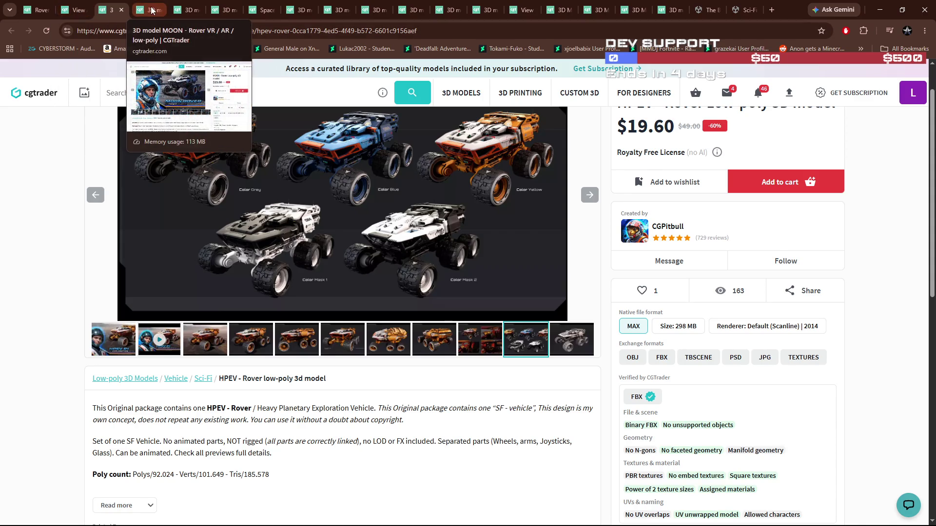
click(152, 10)
scroll(258, 314, down, 2)
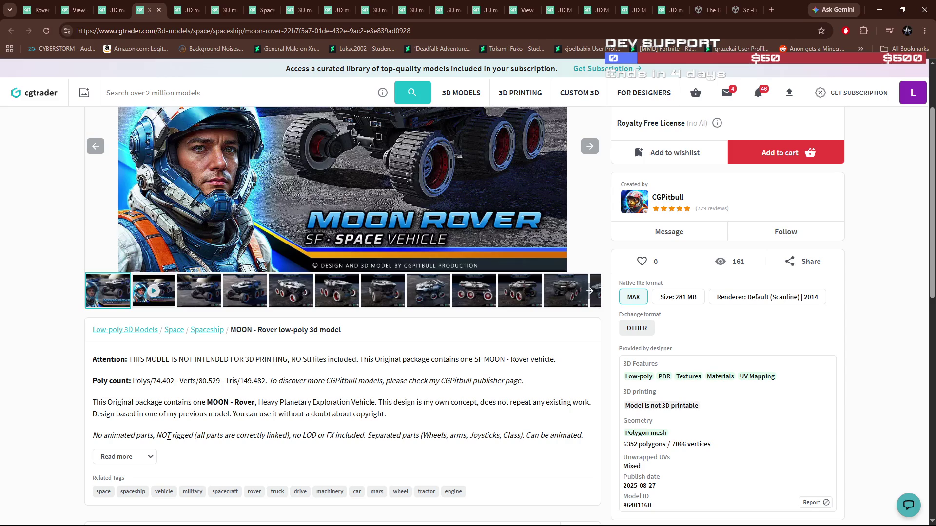
scroll(174, 434, up, 2)
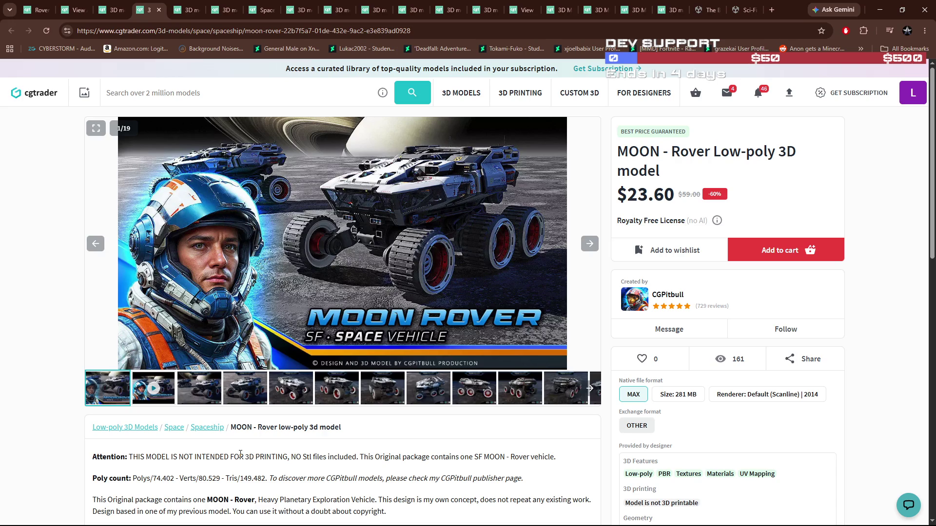
scroll(240, 453, down, 1)
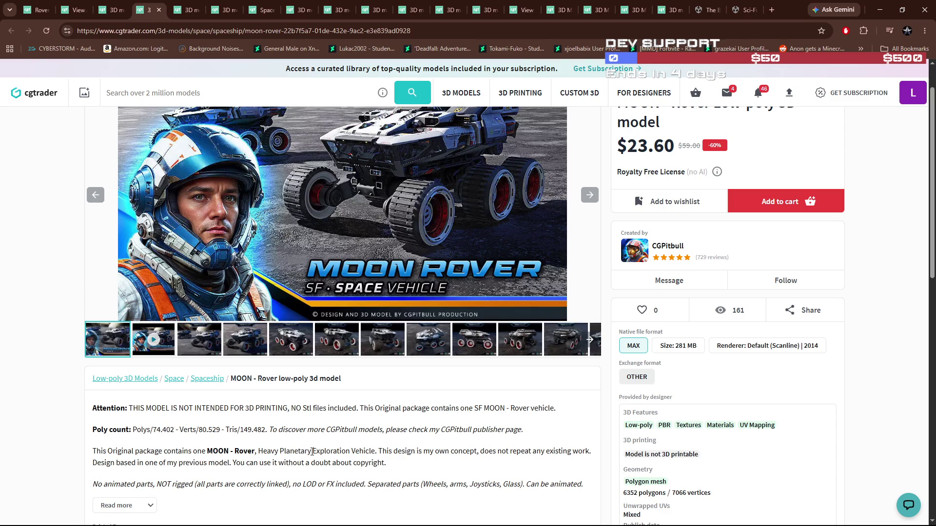
scroll(312, 452, down, 3)
scroll(313, 455, up, 3)
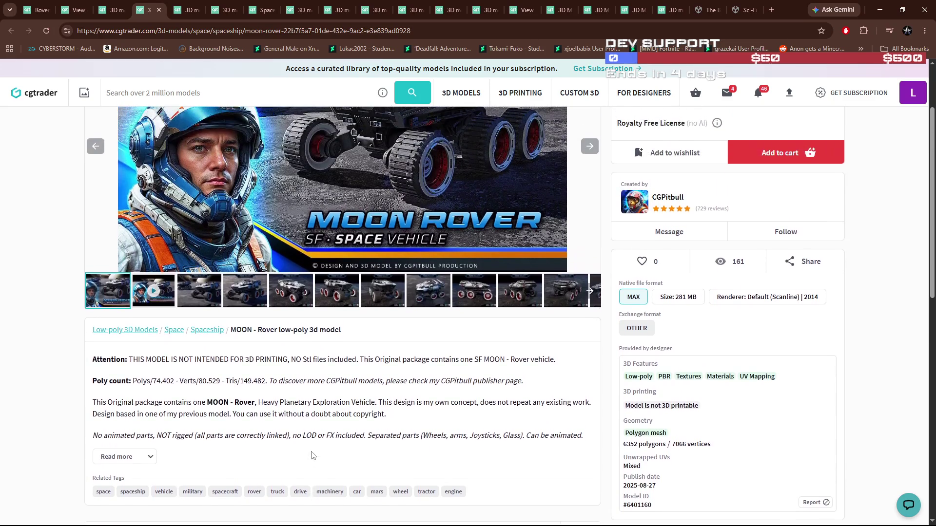
scroll(315, 429, up, 1)
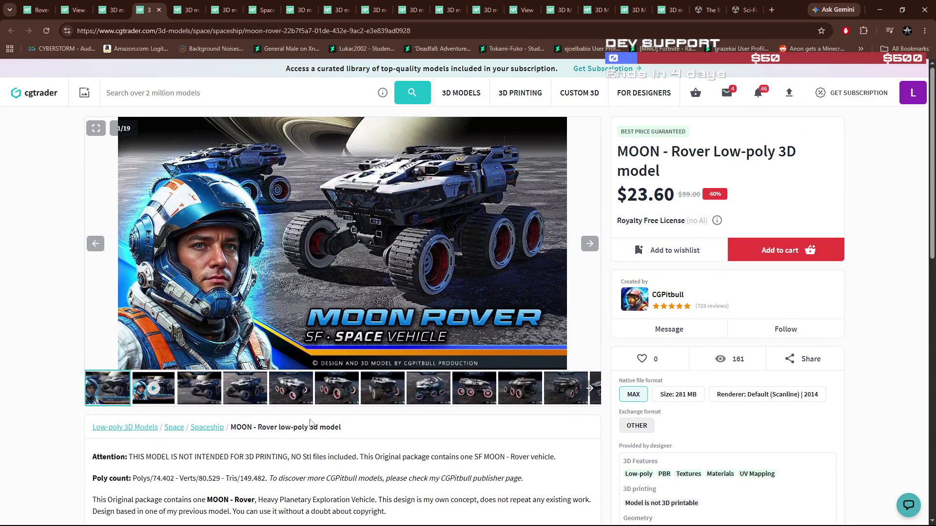
click(188, 10)
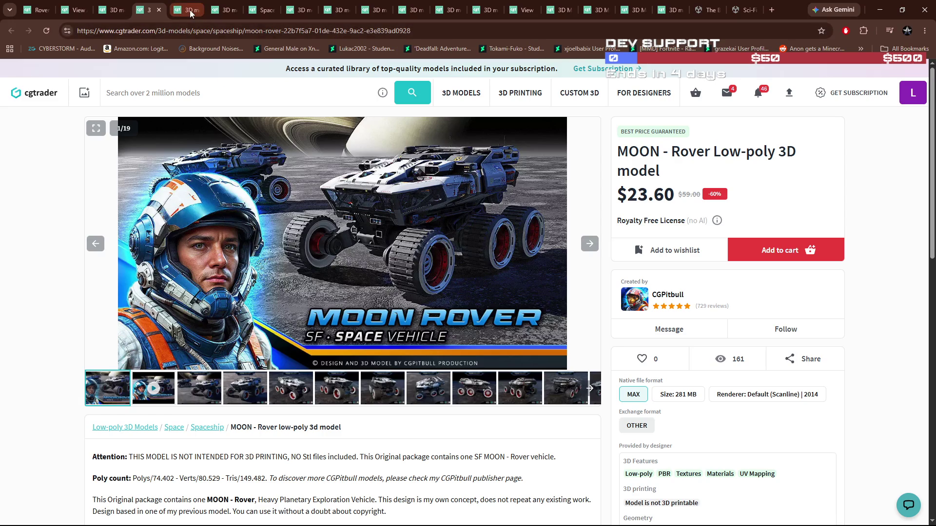
click(129, 13)
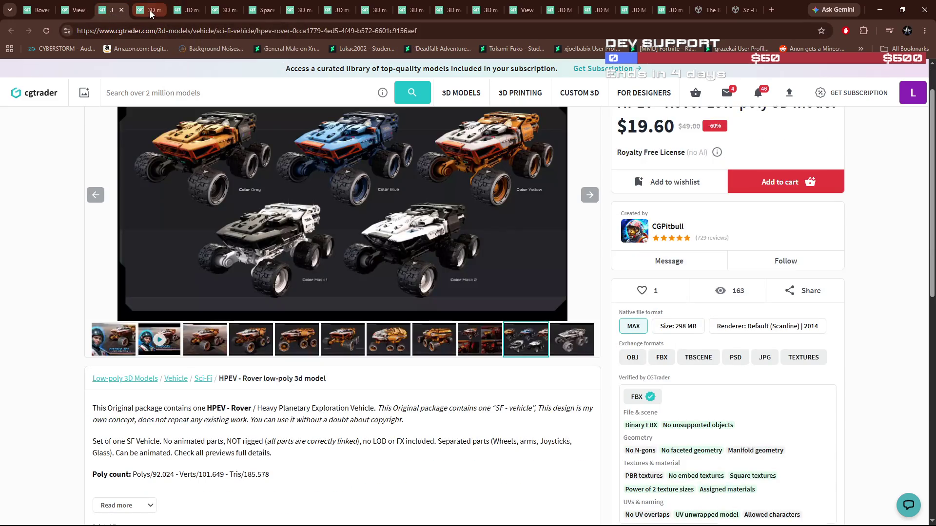
Play the HPEV Rover video and scrub to its side view, then start the MOON Rover video
click(159, 341)
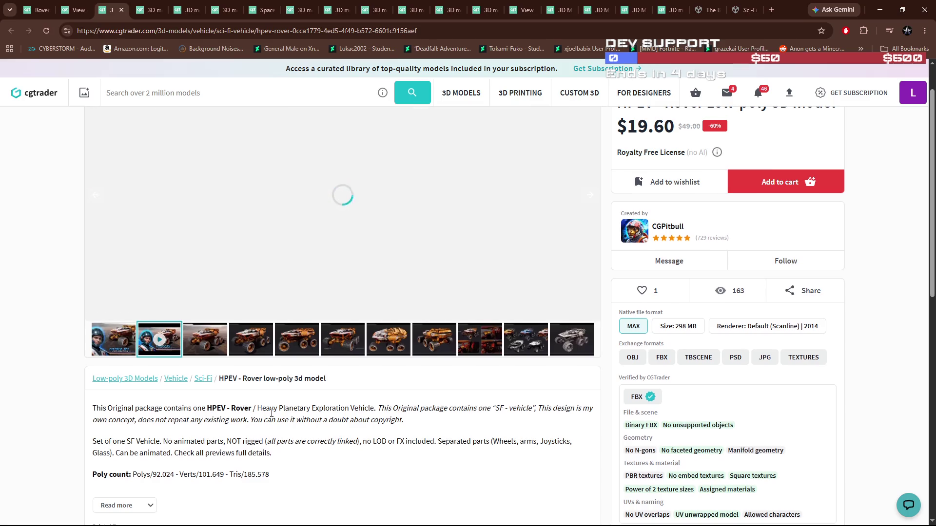
scroll(165, 341, up, 1)
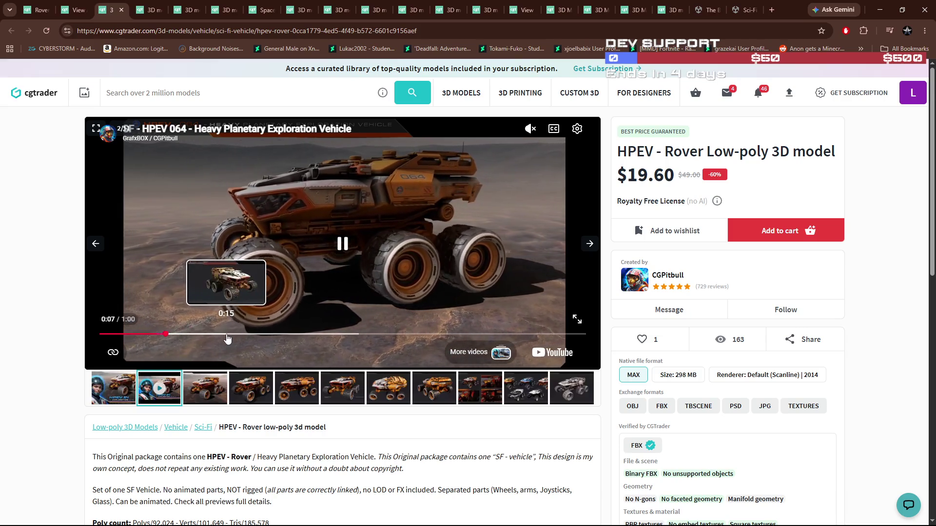
click(229, 334)
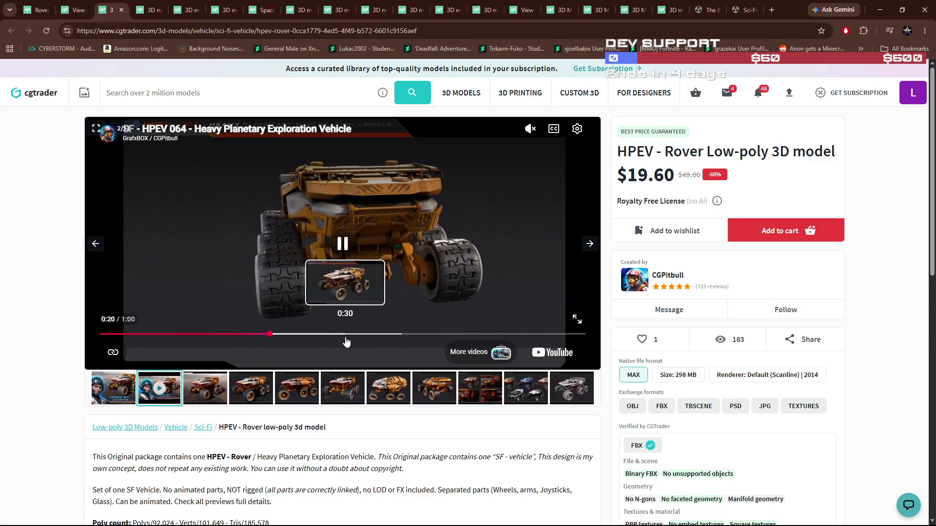
click(344, 335)
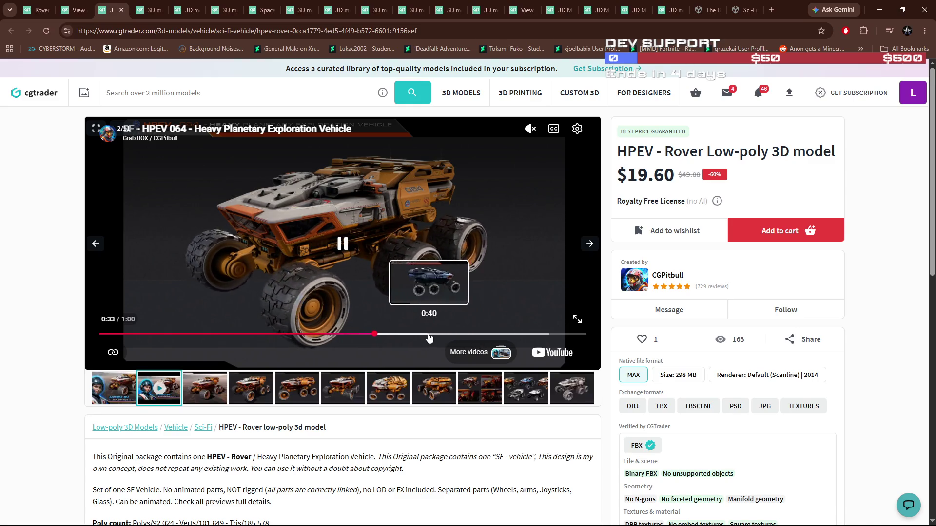
click(420, 336)
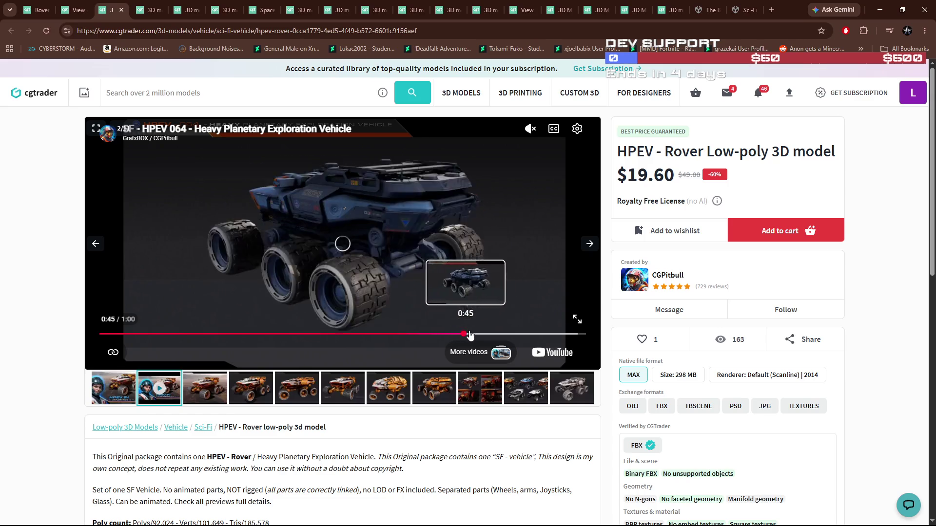
click(497, 336)
click(528, 335)
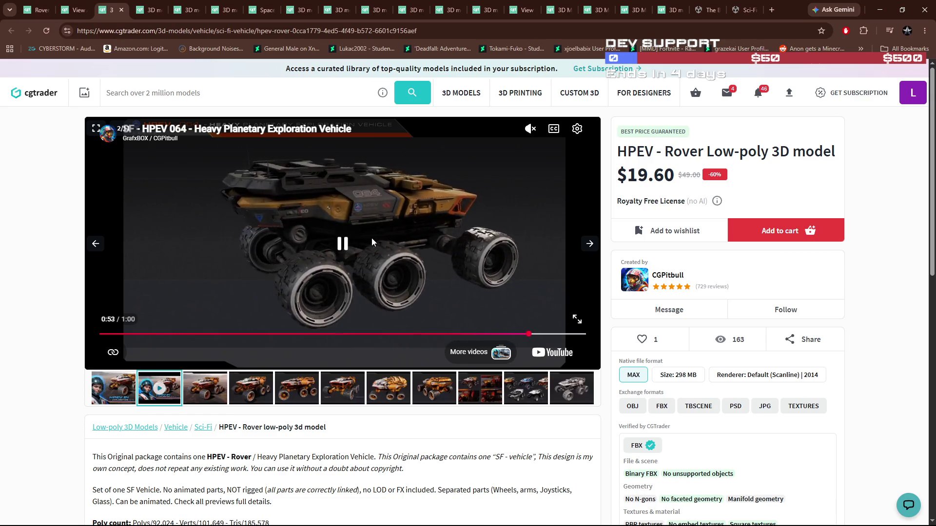
click(371, 238)
click(155, 19)
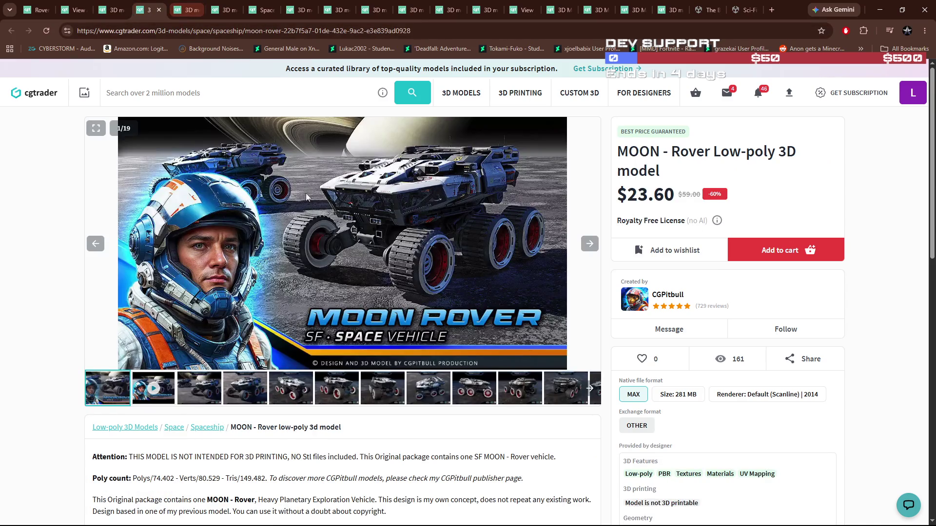
click(162, 392)
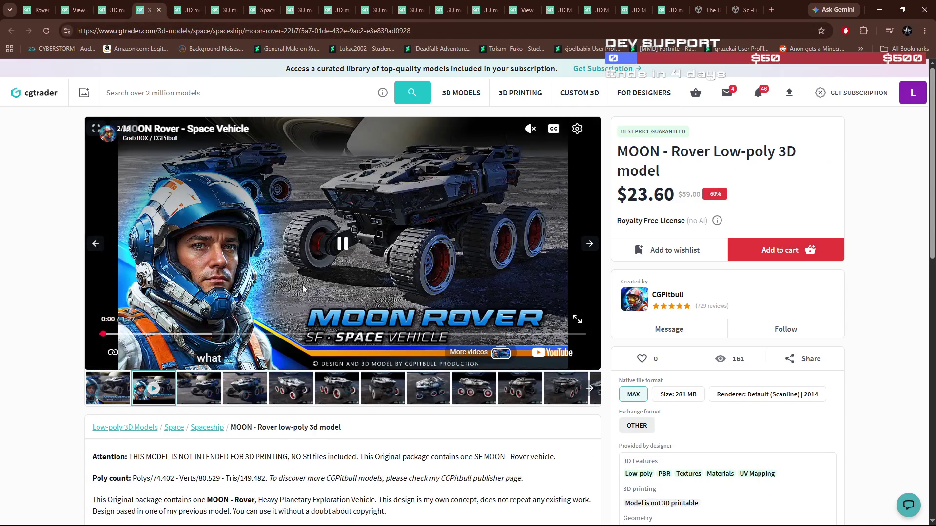
Rewind the MOON Rover video to 0:22 and pause it, then bring up SciFi Base Pack 01
click(129, 335)
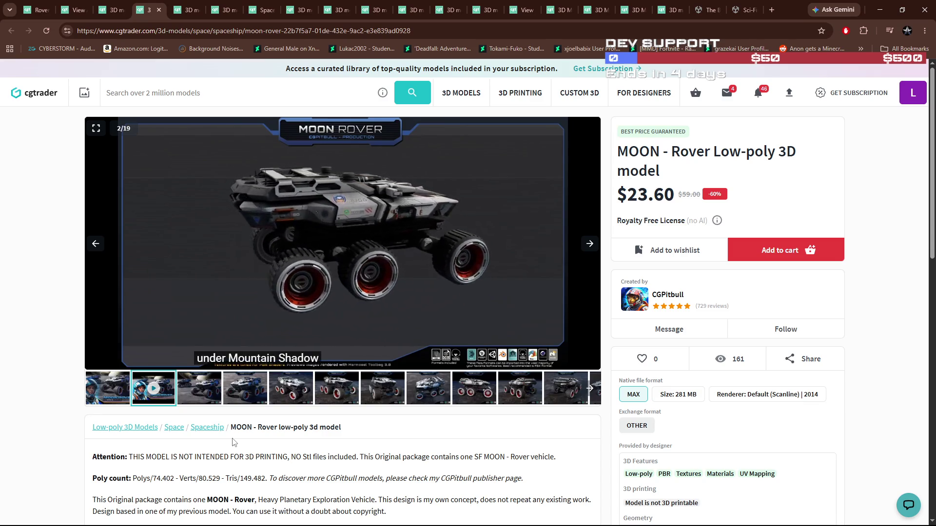
mouse_move(285, 345)
click(229, 334)
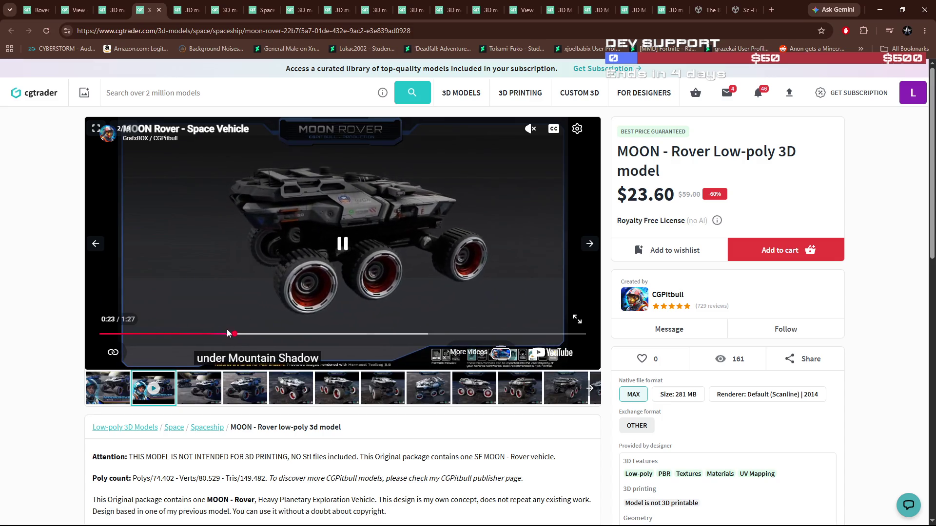
click(288, 266)
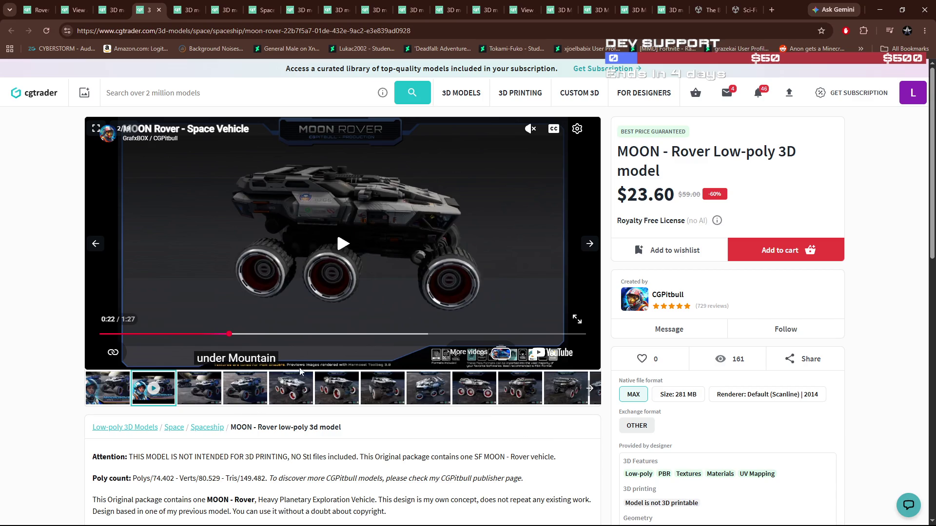
click(185, 10)
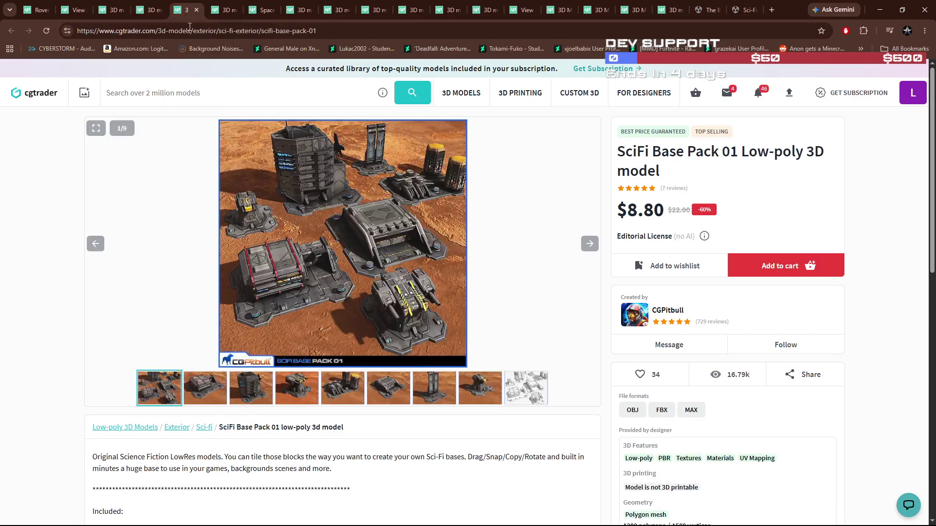
Set the HPEV Rover video to the 0:52 side view and snip it
click(103, 11)
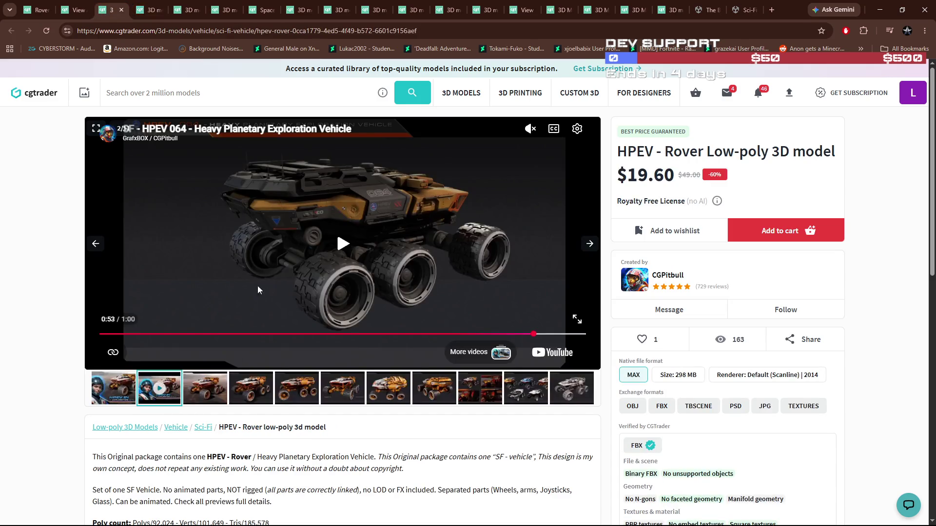
click(531, 339)
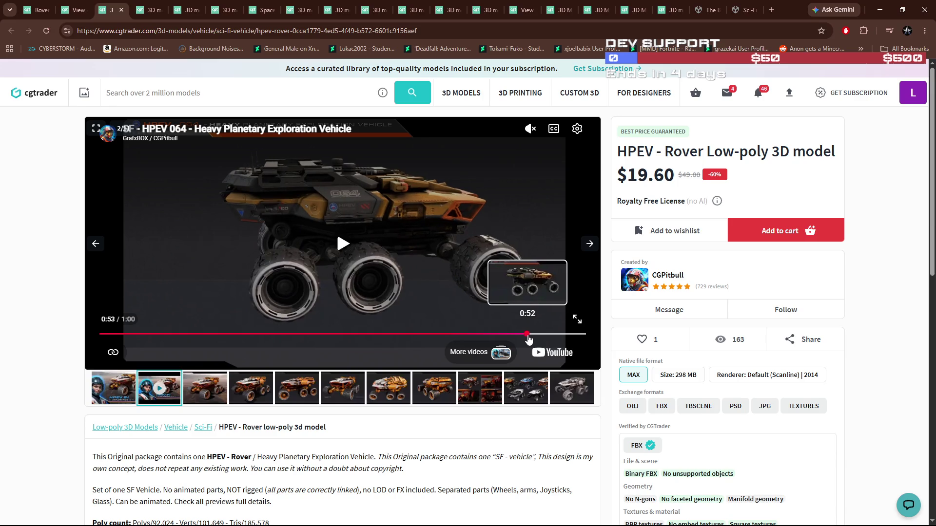
click(525, 339)
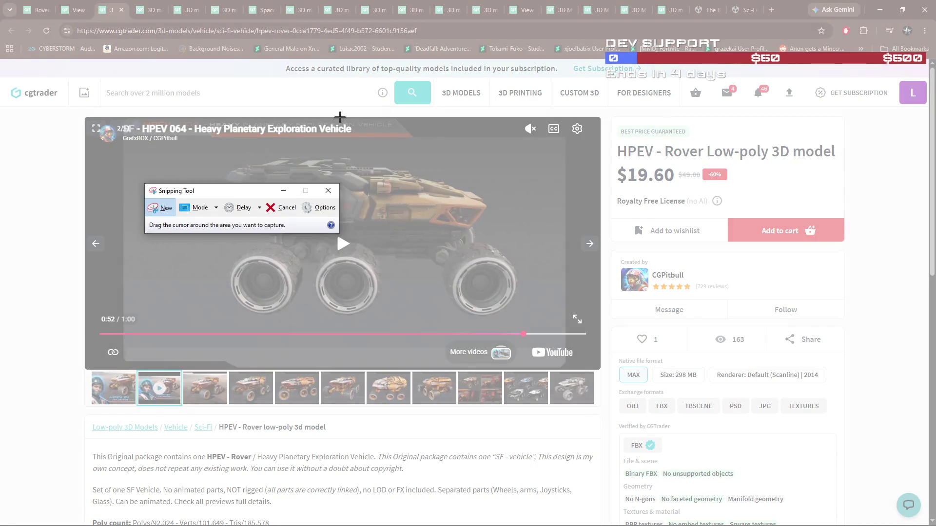
mouse_move(88, 117)
mouse_down()
mouse_move(613, 333)
mouse_move(607, 374)
mouse_up()
Resize the snapshot beside the MOON Rover video to compare, then dismiss it
drag(373, 39, 778, 65)
click(148, 9)
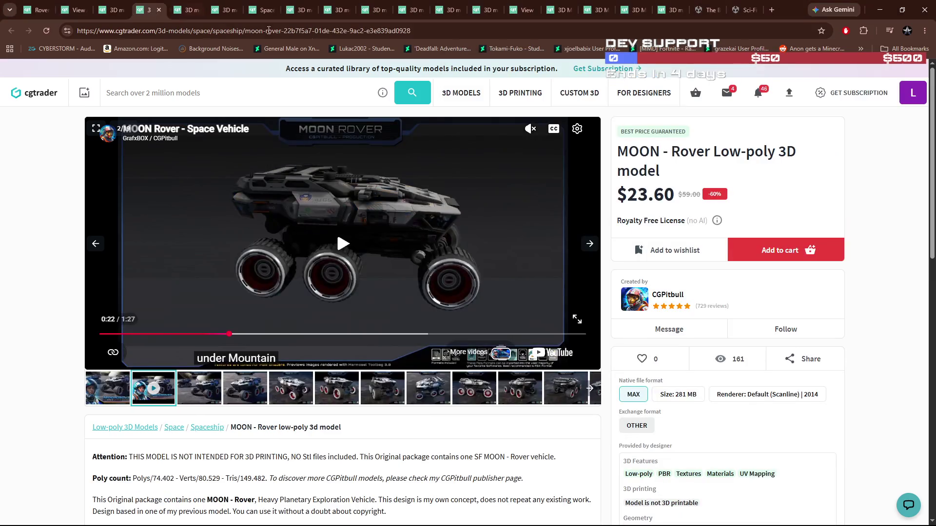
key(alt+Tab)
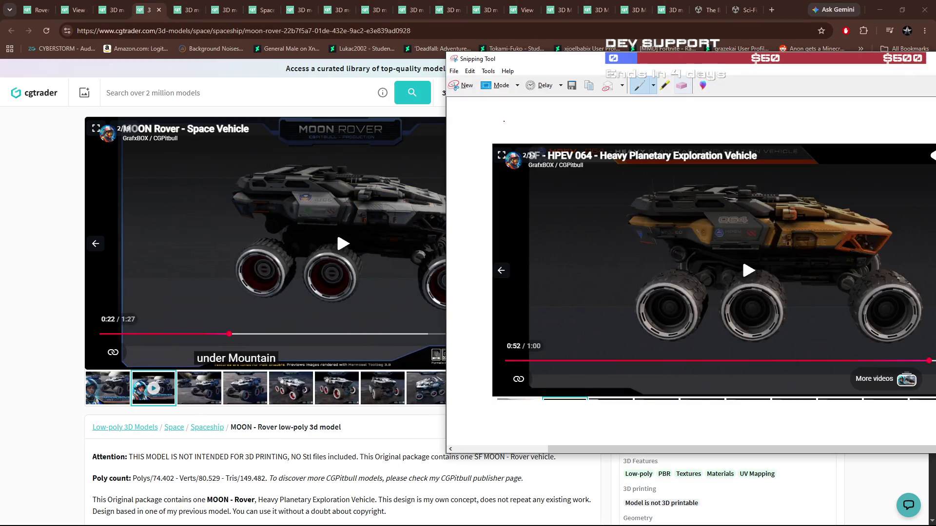
drag(446, 118, 524, 118)
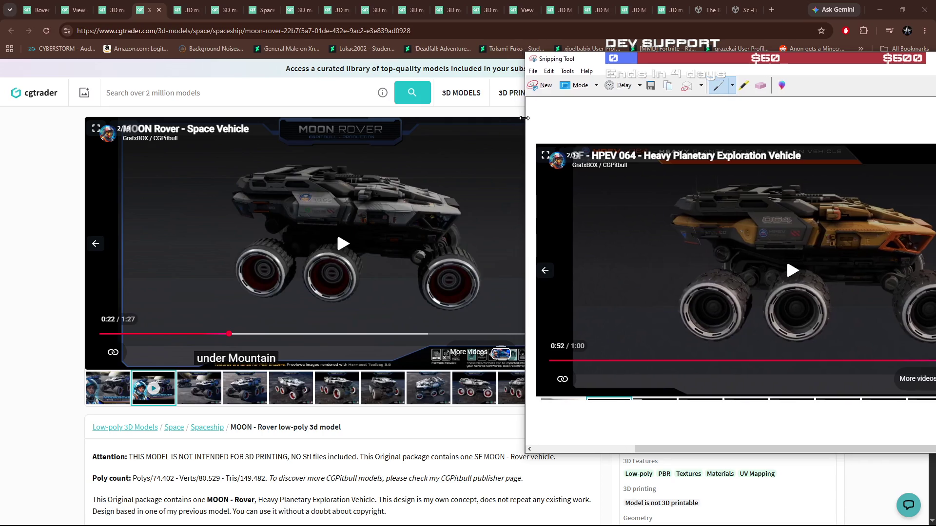
drag(709, 54, 710, 146)
drag(526, 242, 588, 241)
mouse_move(779, 156)
mouse_down()
mouse_move(665, 97)
mouse_move(662, 83)
mouse_up()
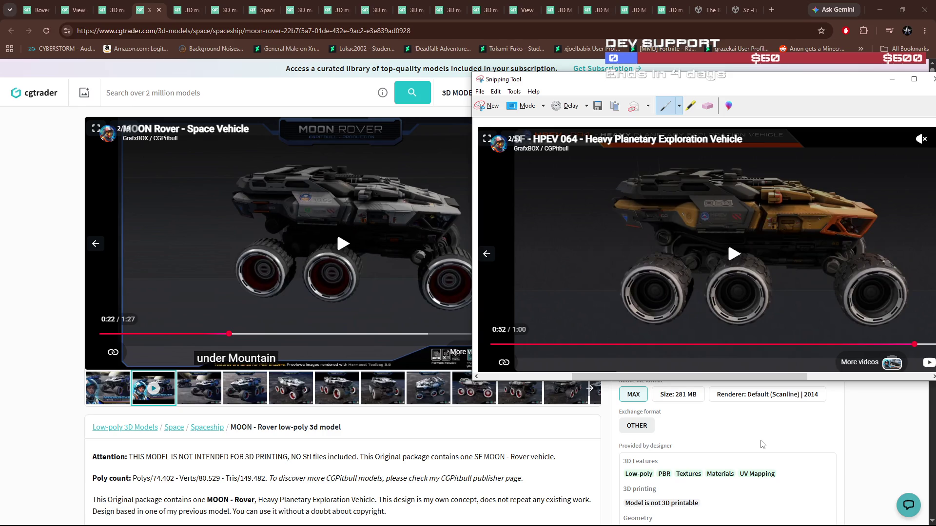
click(861, 424)
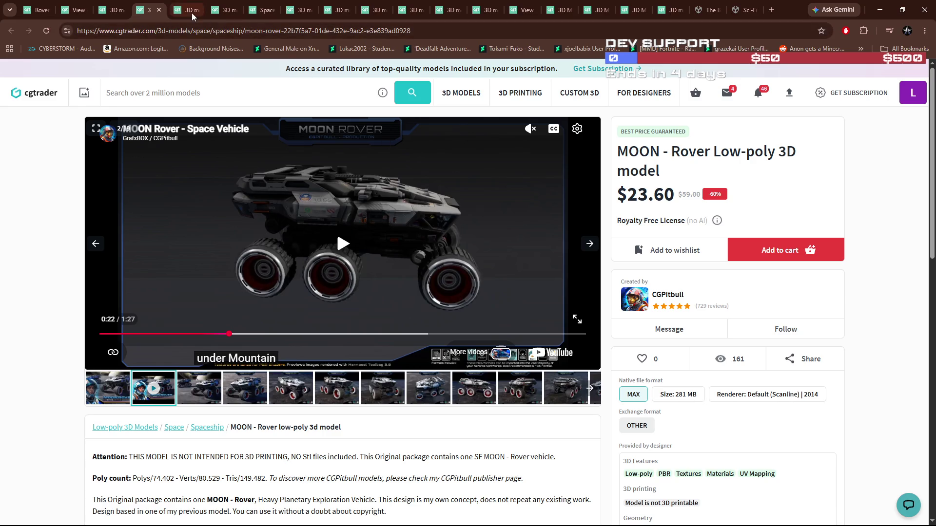
Toggle repeatedly between the HPEV and MOON Rover pages, ending on HPEV's colour-variants image
click(189, 13)
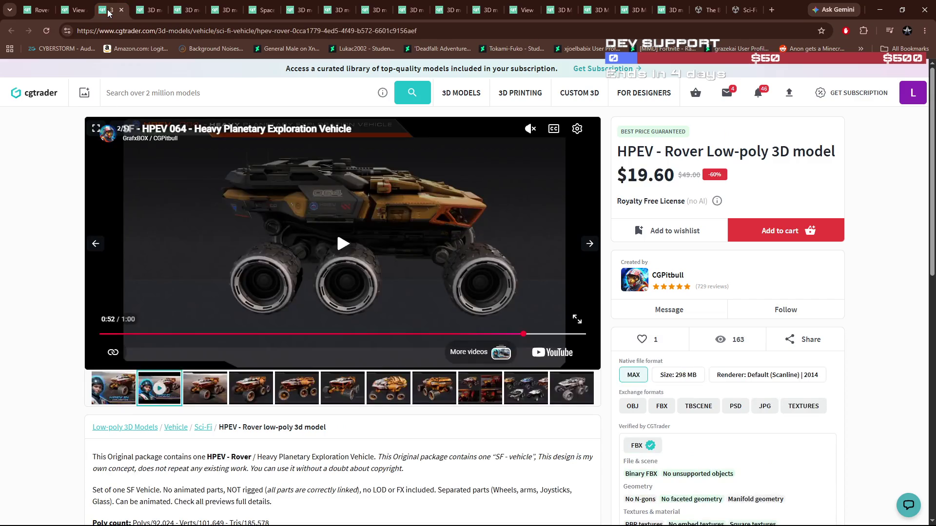
click(112, 12)
click(153, 13)
click(112, 10)
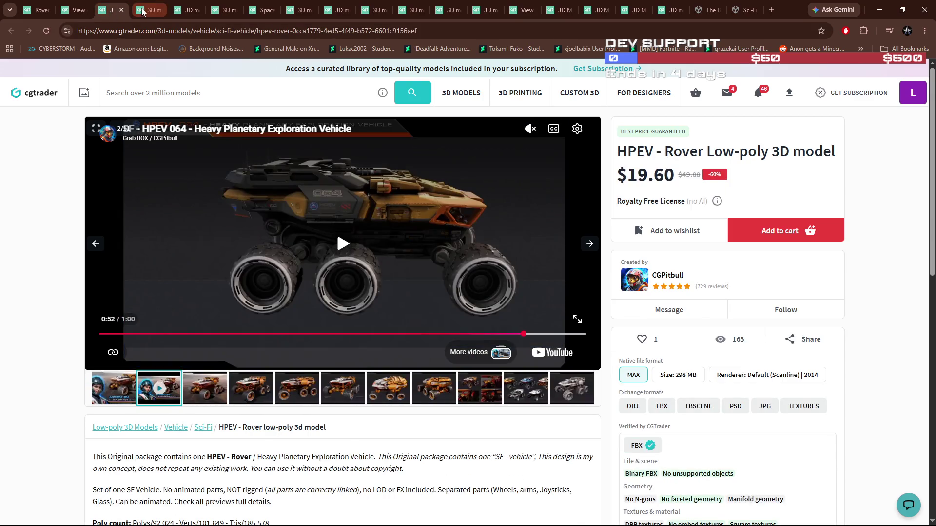
click(148, 10)
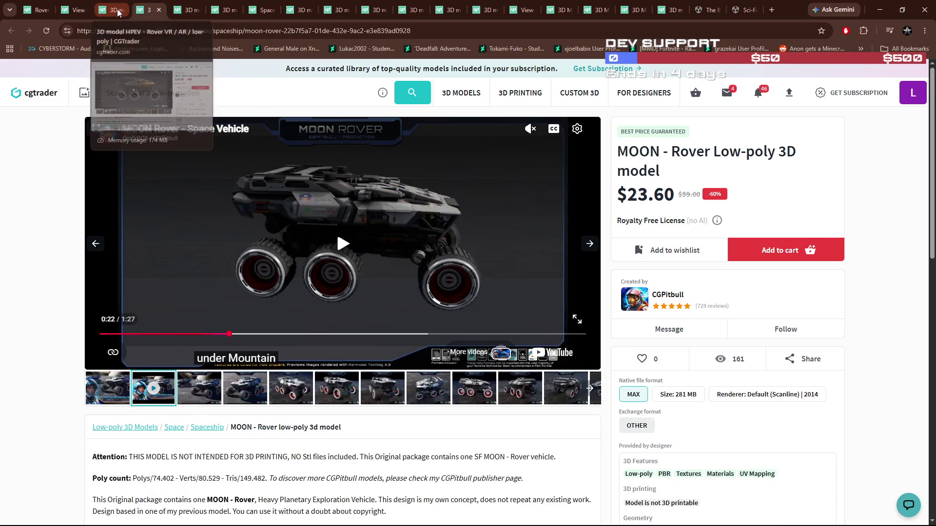
click(120, 13)
click(153, 11)
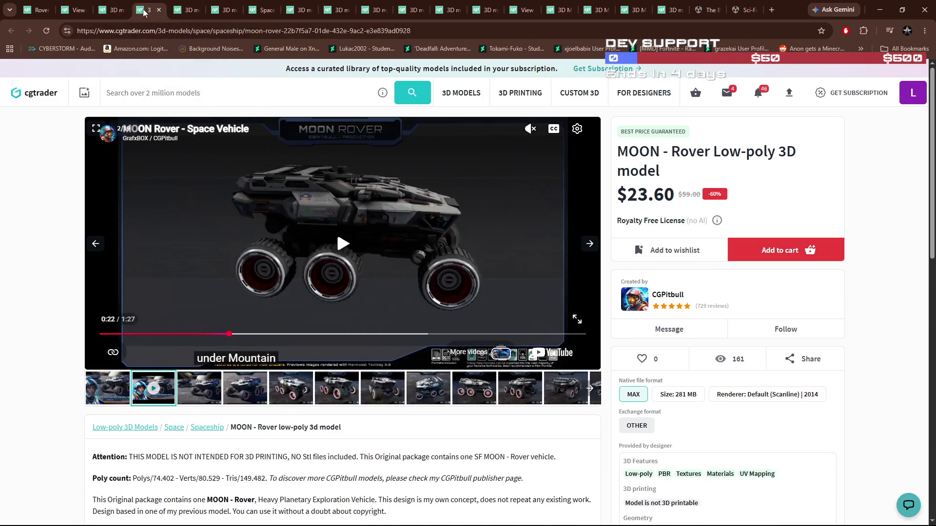
click(112, 10)
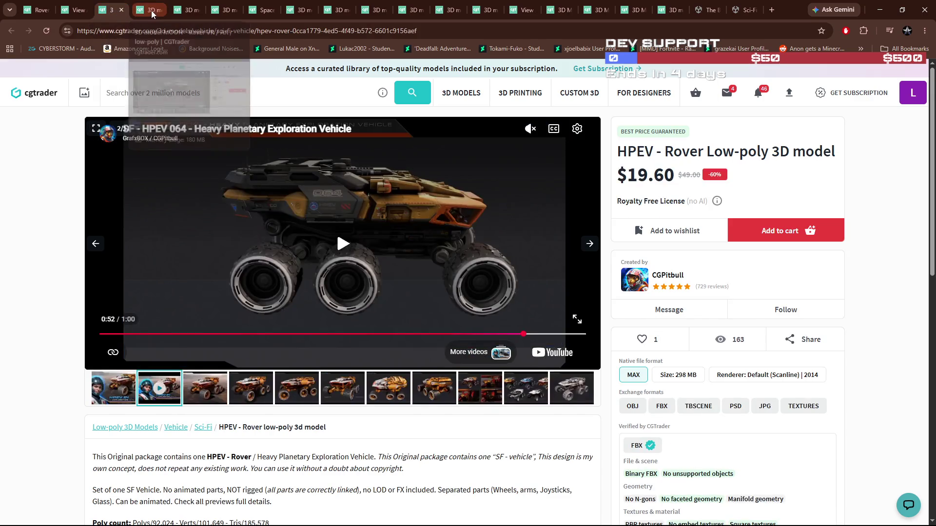
click(146, 11)
click(120, 12)
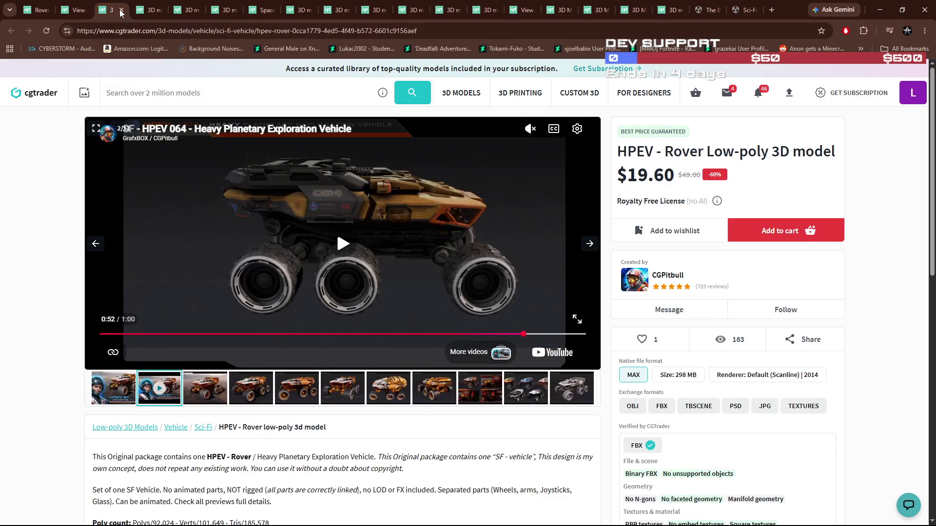
click(146, 10)
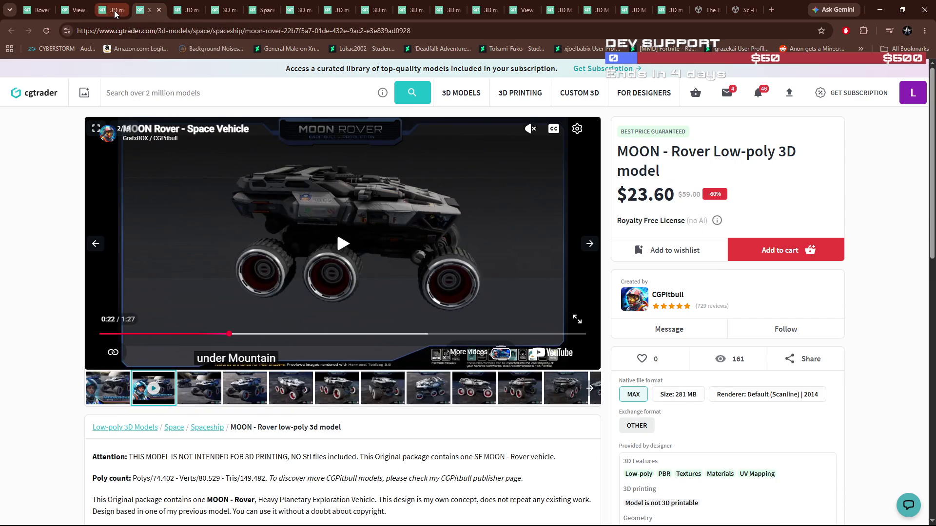
click(117, 12)
click(145, 12)
click(119, 11)
click(144, 11)
click(117, 11)
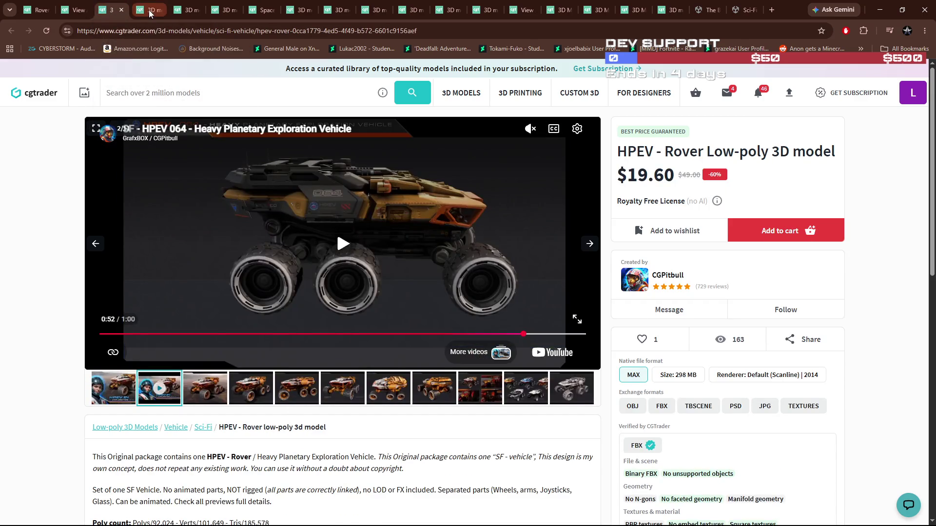
click(150, 11)
click(118, 12)
click(147, 11)
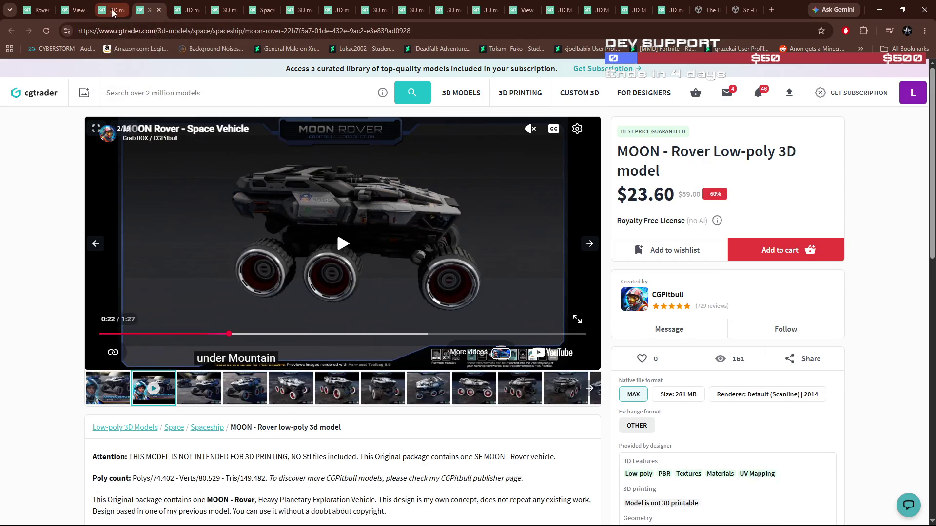
click(110, 12)
click(147, 11)
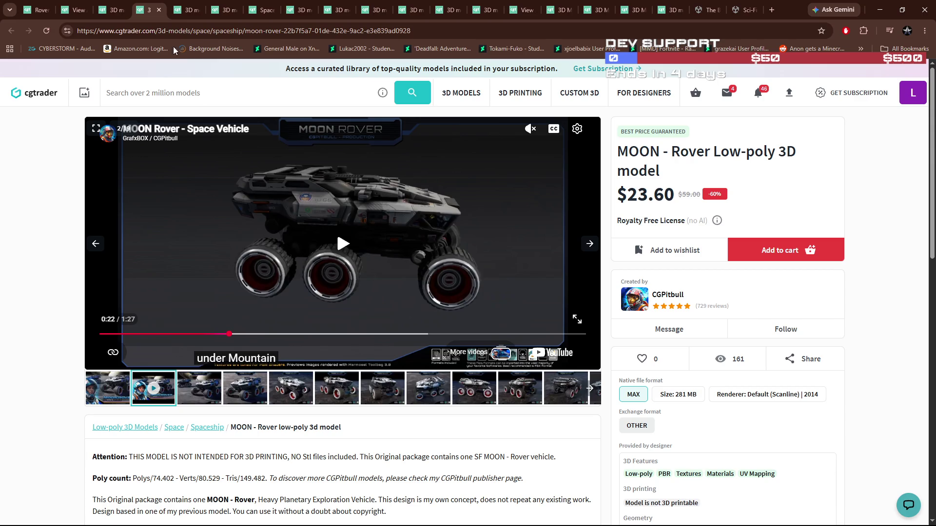
click(117, 12)
click(145, 13)
click(117, 12)
click(140, 13)
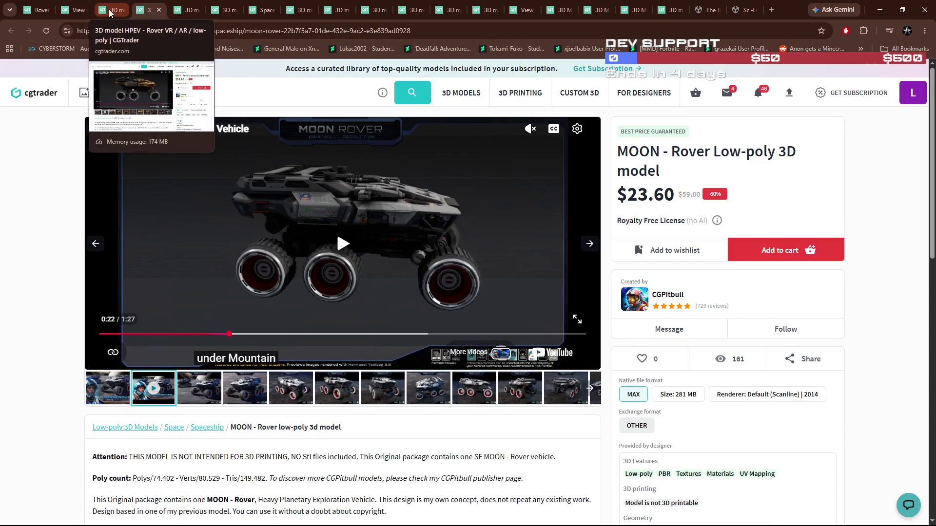
click(110, 12)
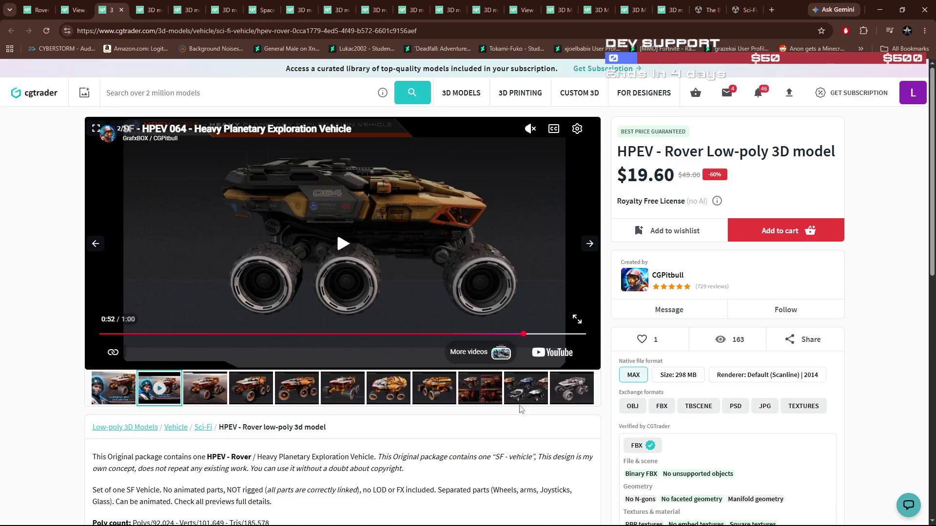
click(527, 392)
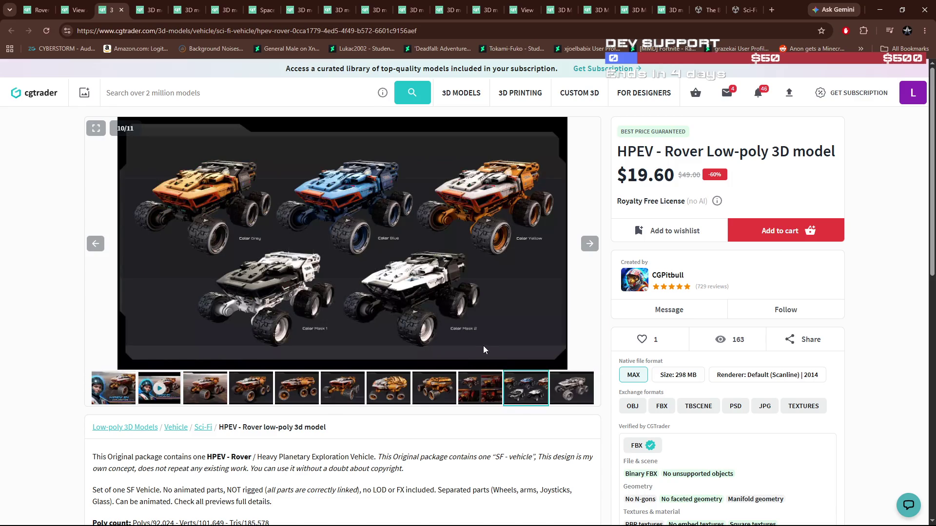
From the author's catalogue, open the SF STALKER Spaceship in a new tab
click(73, 11)
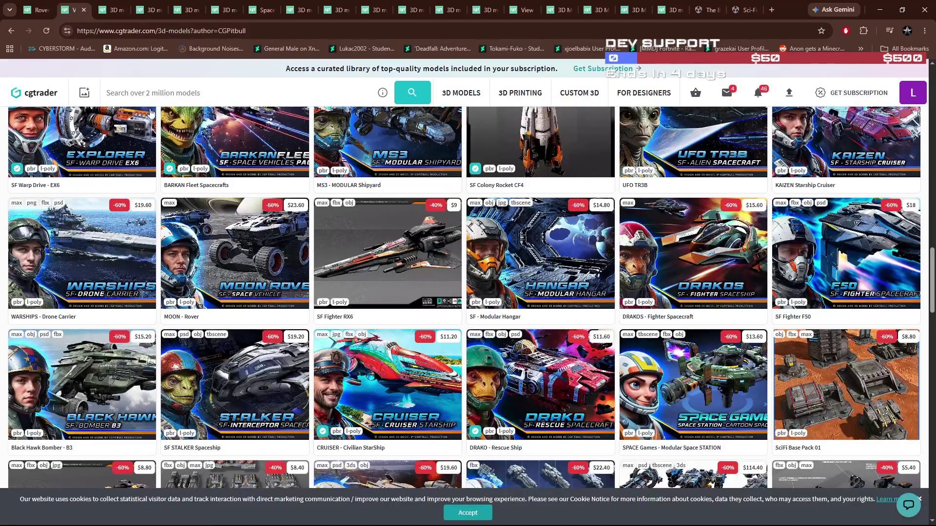
scroll(409, 263, down, 3)
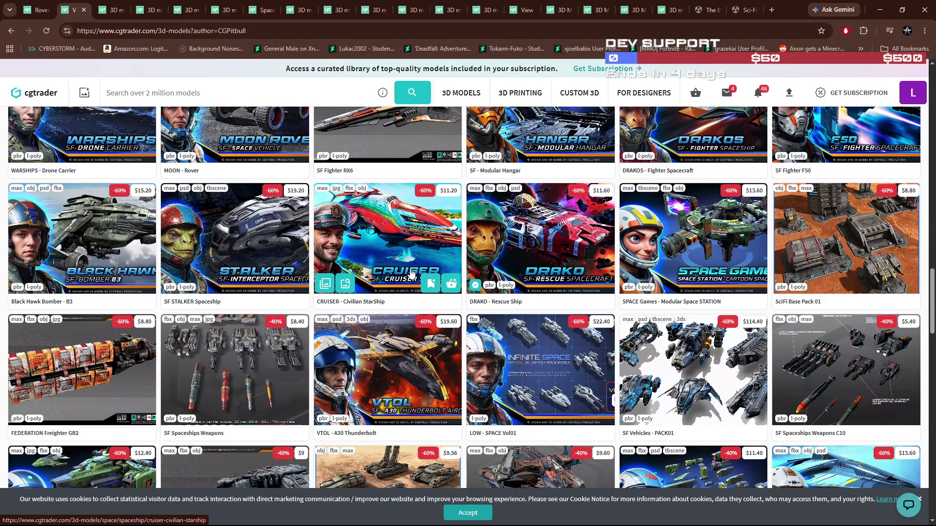
middle_click(269, 237)
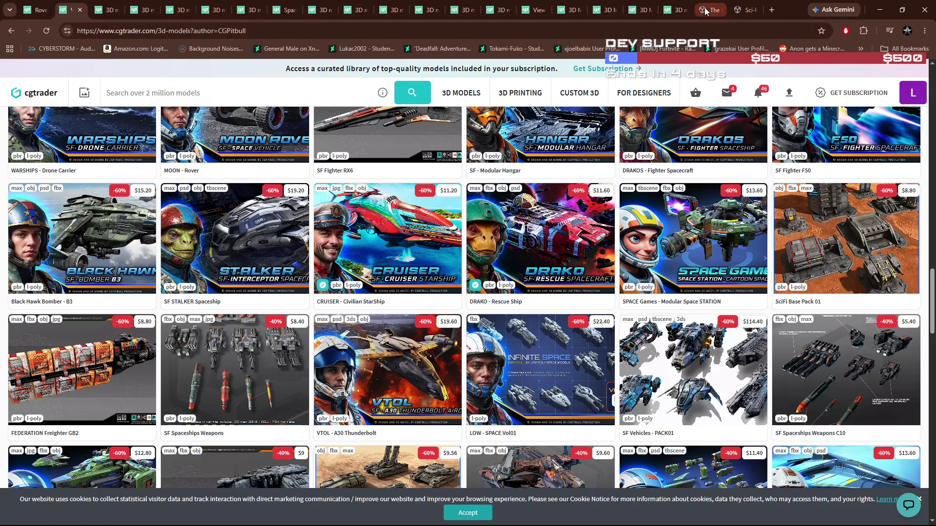
Close the MOON Rover tab, then view and close the SF STALKER Spaceship page
click(111, 12)
click(146, 10)
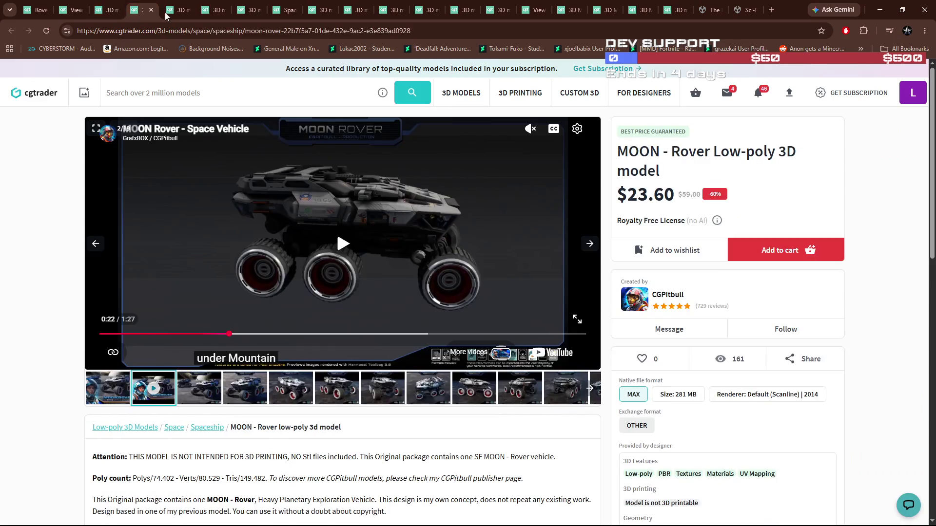
click(151, 11)
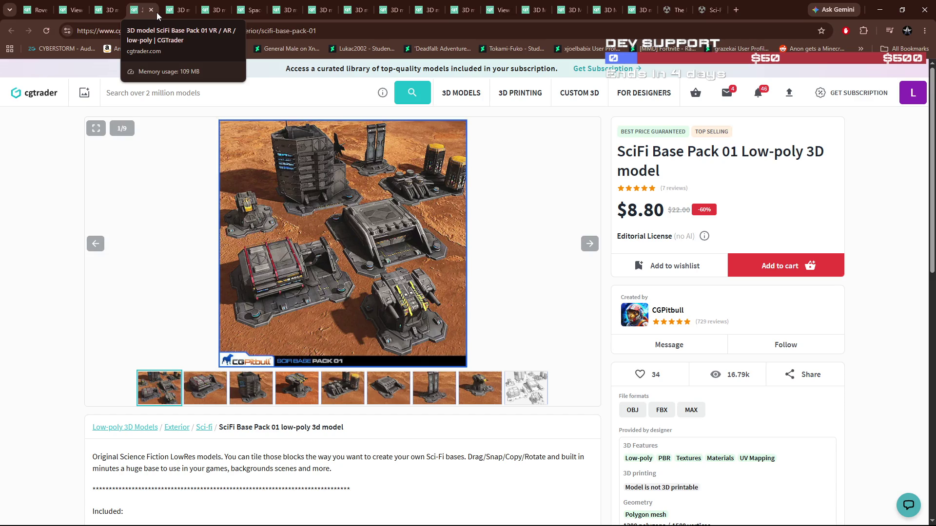
click(175, 14)
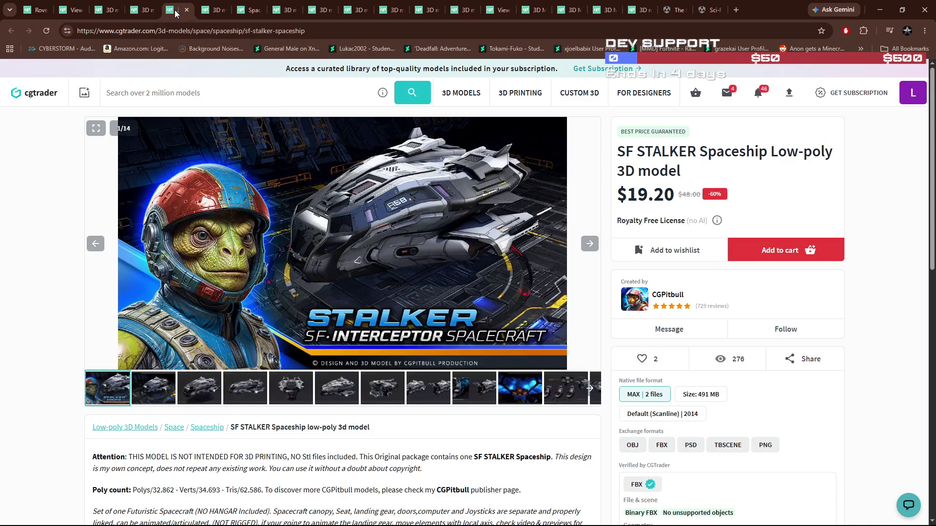
click(186, 11)
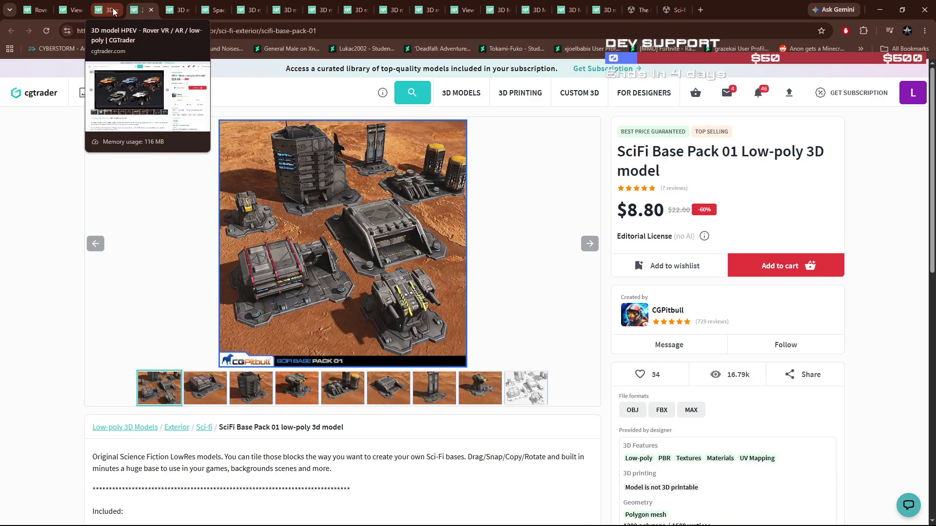
Browse the SciFi Base Pack 01 command-center and energy block images, then close its tab
click(268, 401)
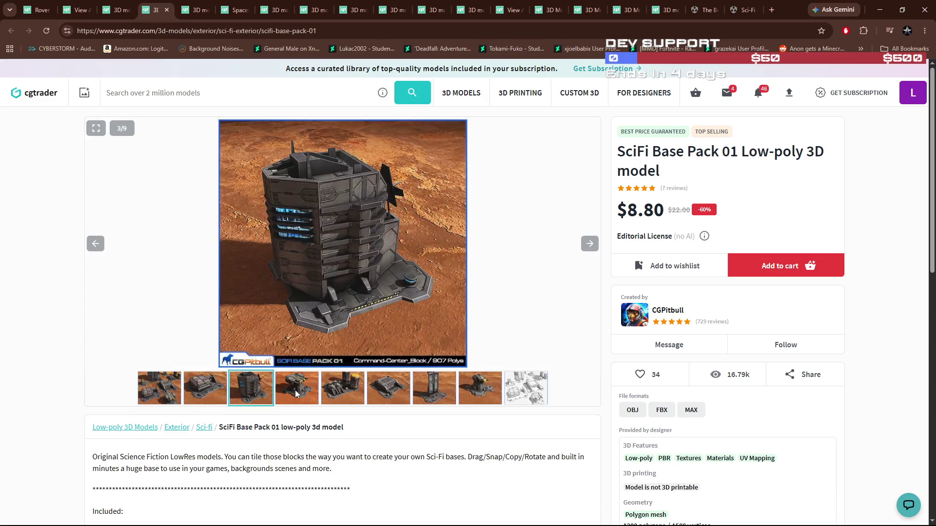
click(294, 389)
click(322, 389)
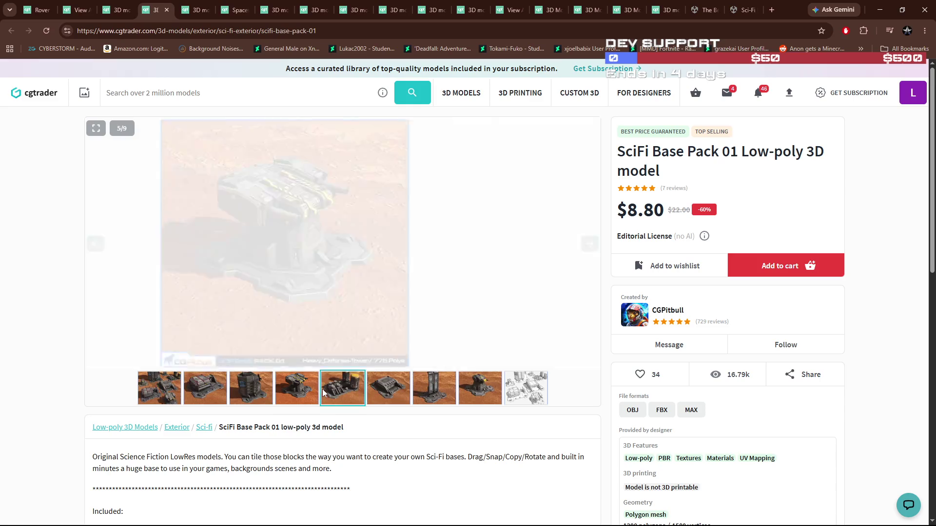
click(167, 10)
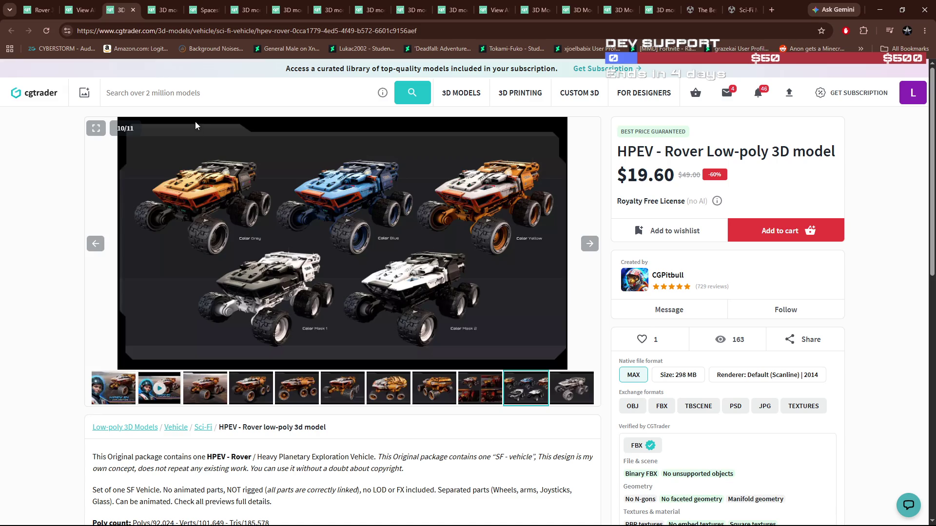
Reopen MOON - Rover from the creator's catalogue in a new tab and look it over
scroll(317, 224, down, 1)
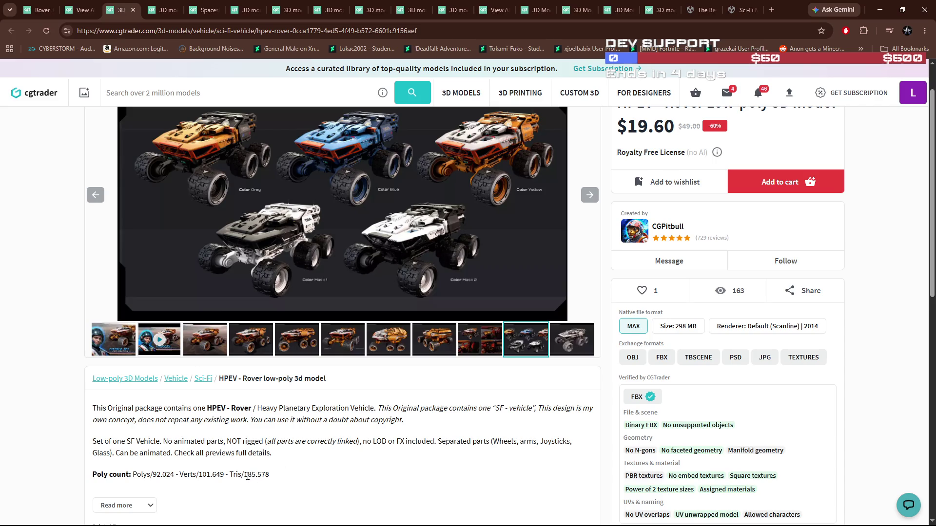
click(78, 10)
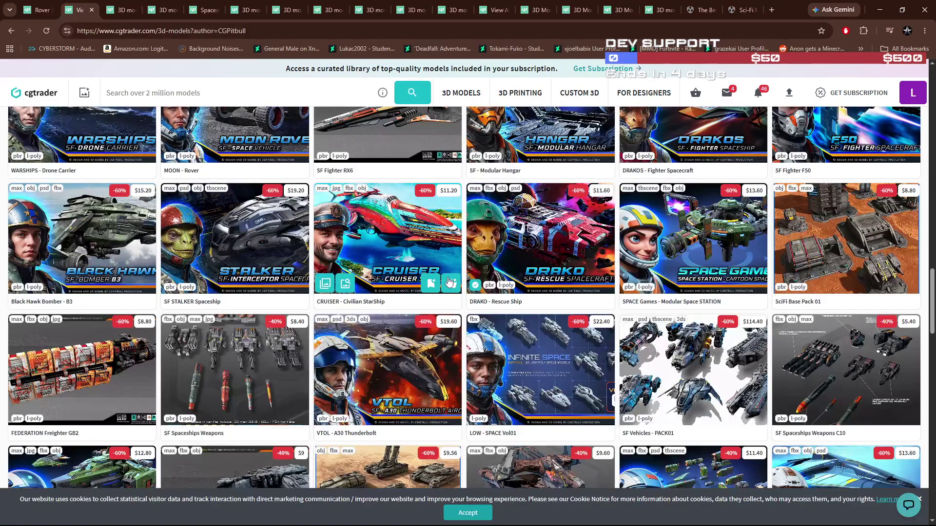
scroll(500, 358, up, 3)
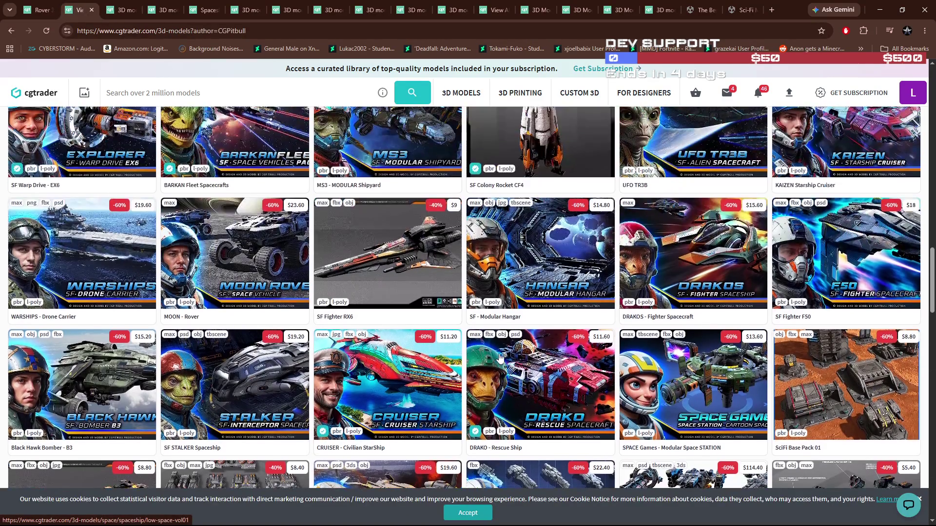
middle_click(219, 249)
click(154, 10)
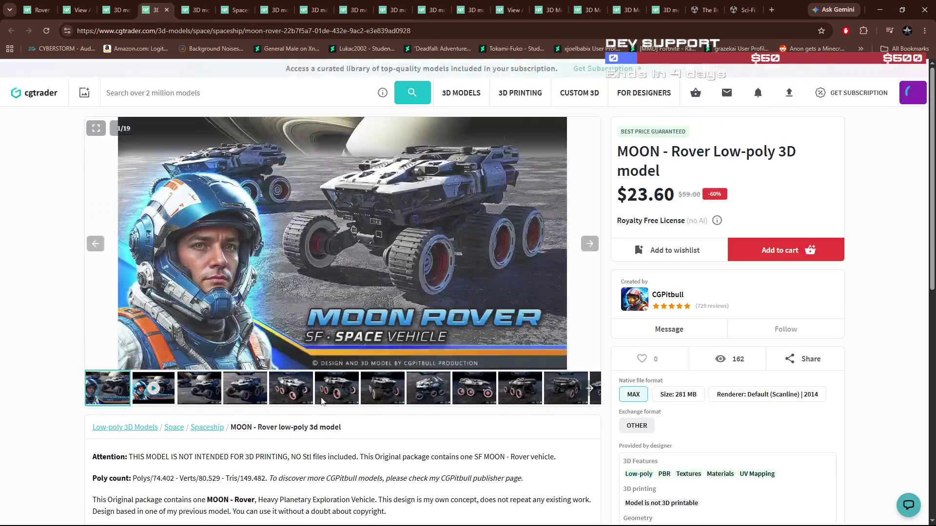
scroll(349, 414, down, 2)
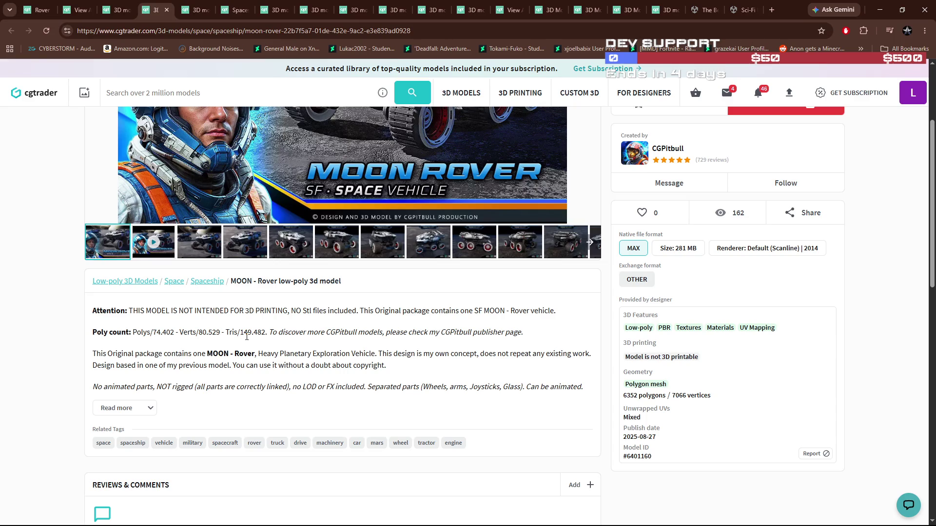
scroll(246, 336, up, 3)
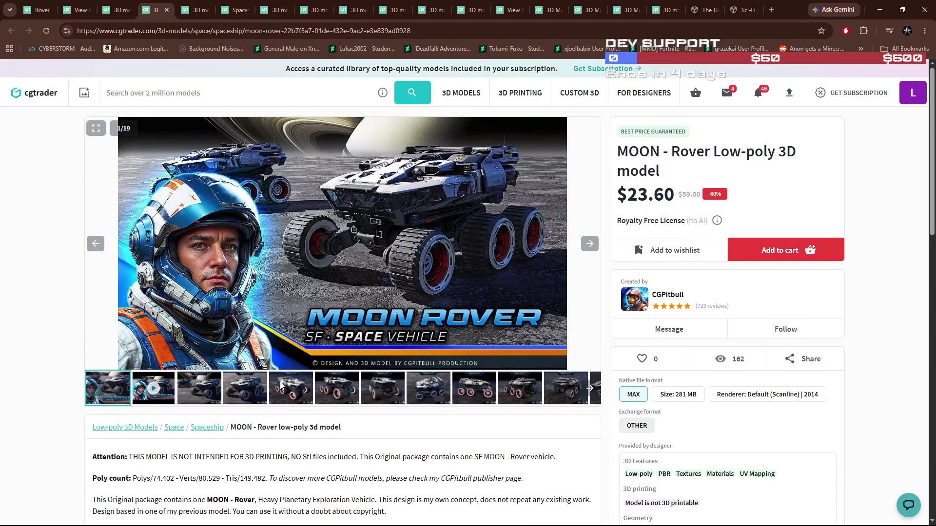
Close the duplicate MOON Rover tab
scroll(284, 386, down, 1)
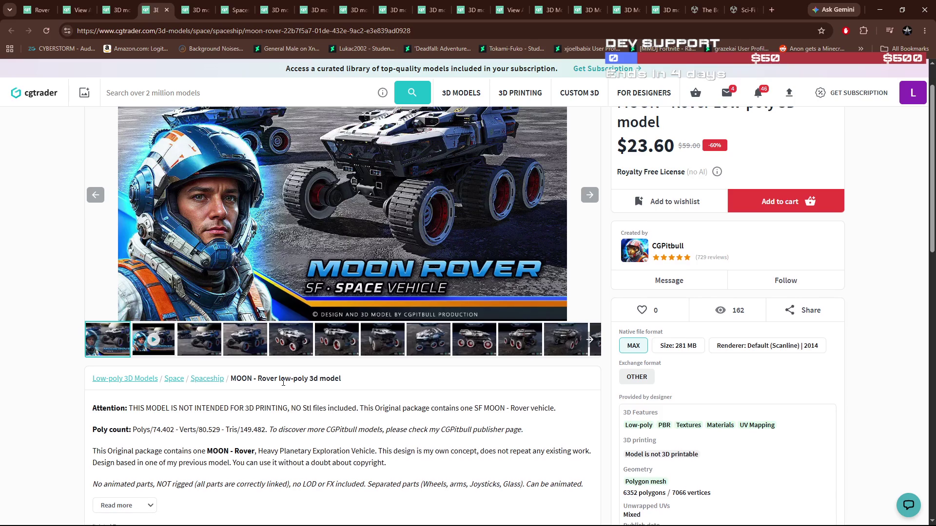
scroll(283, 382, up, 1)
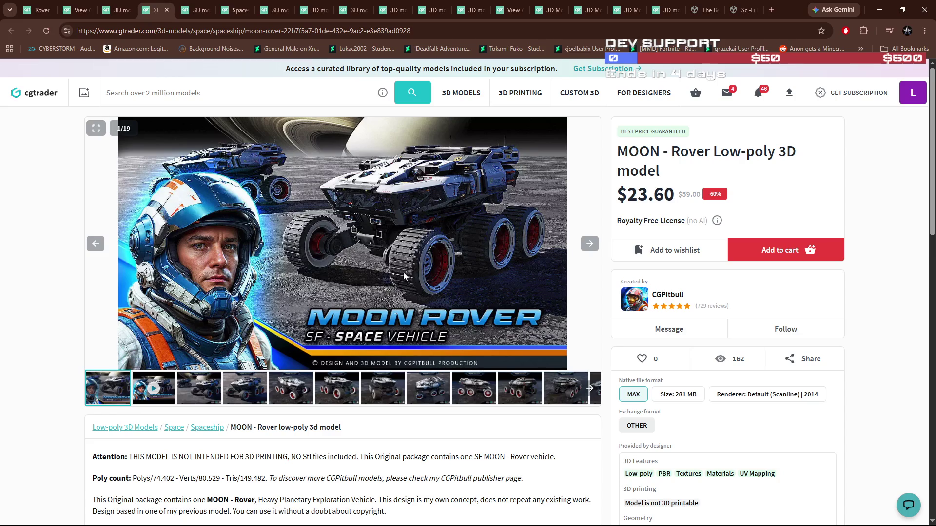
click(191, 10)
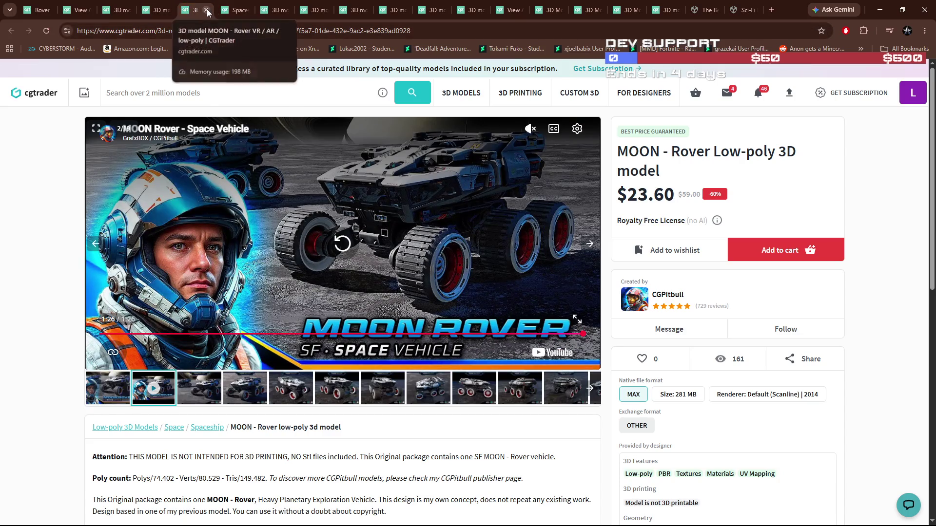
click(206, 11)
Compare the HPEV and MOON Rover pages back and forth, then return to the creator's catalogue
click(116, 14)
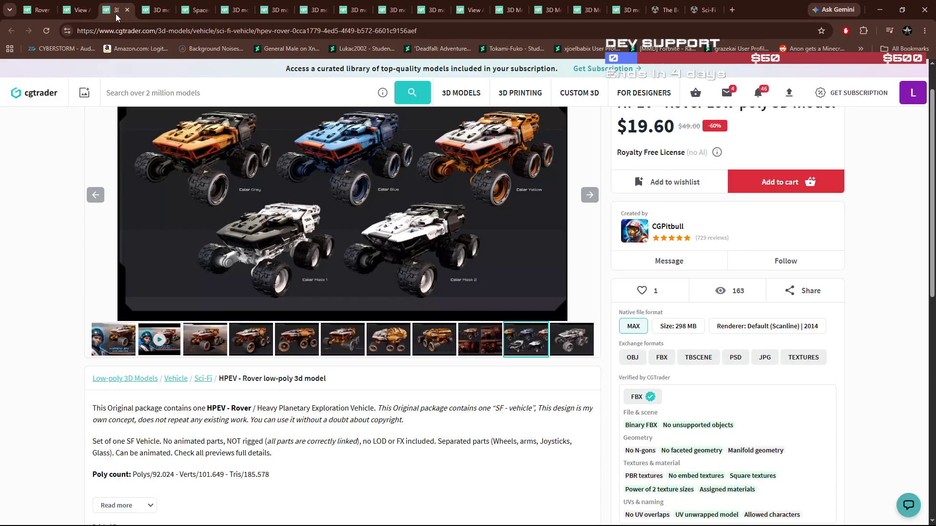
click(150, 14)
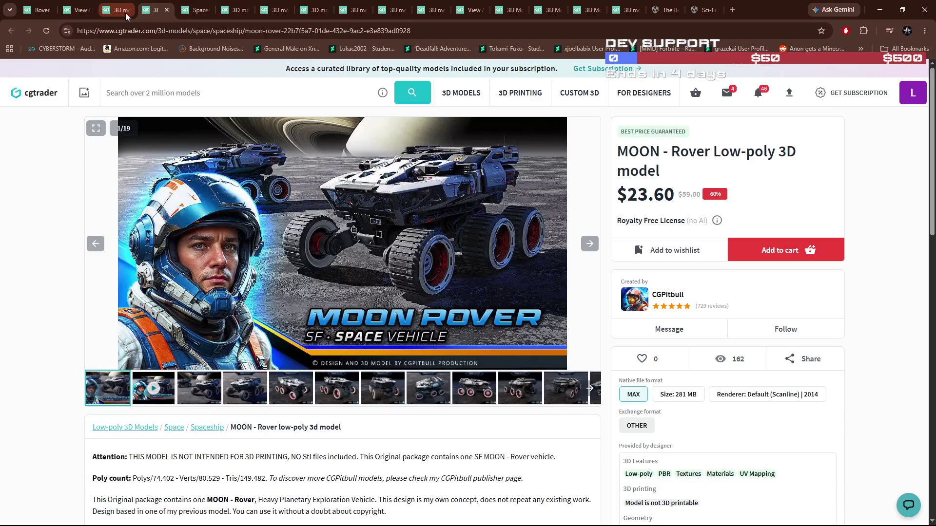
click(125, 13)
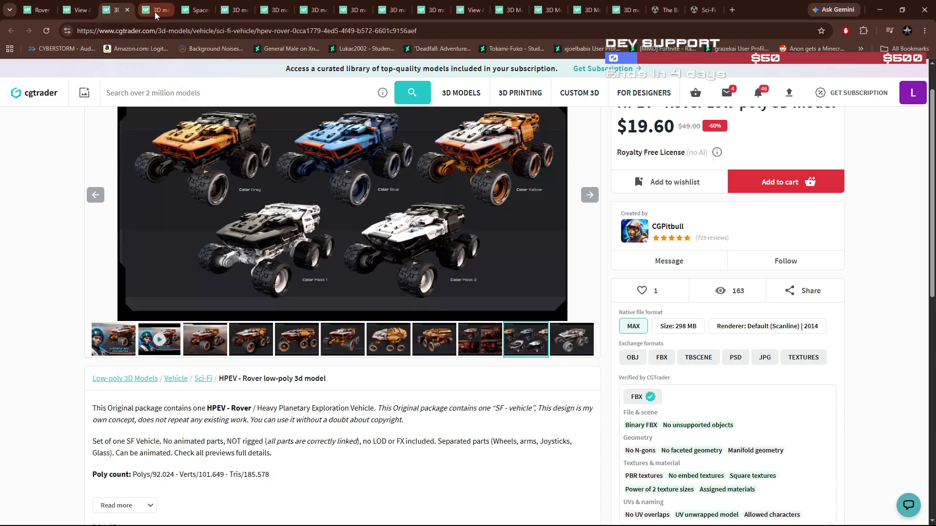
click(154, 12)
click(127, 15)
click(154, 11)
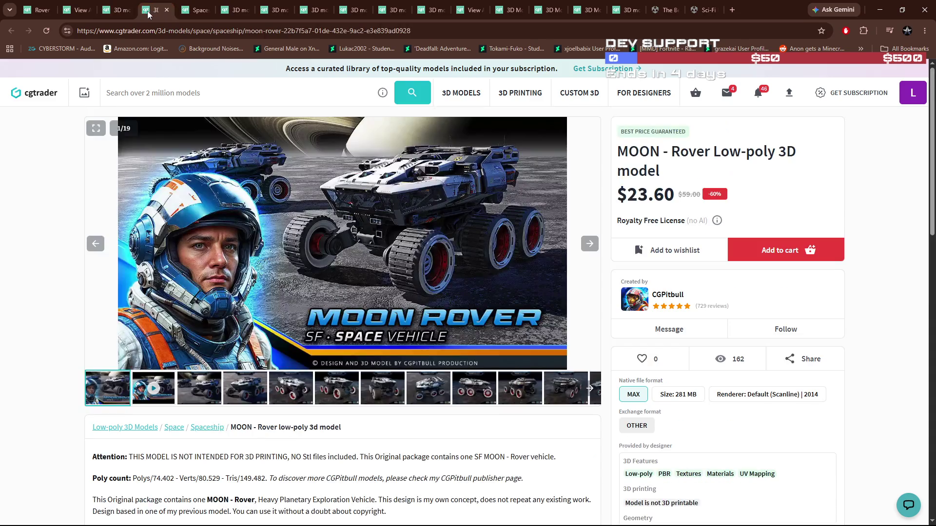
click(122, 12)
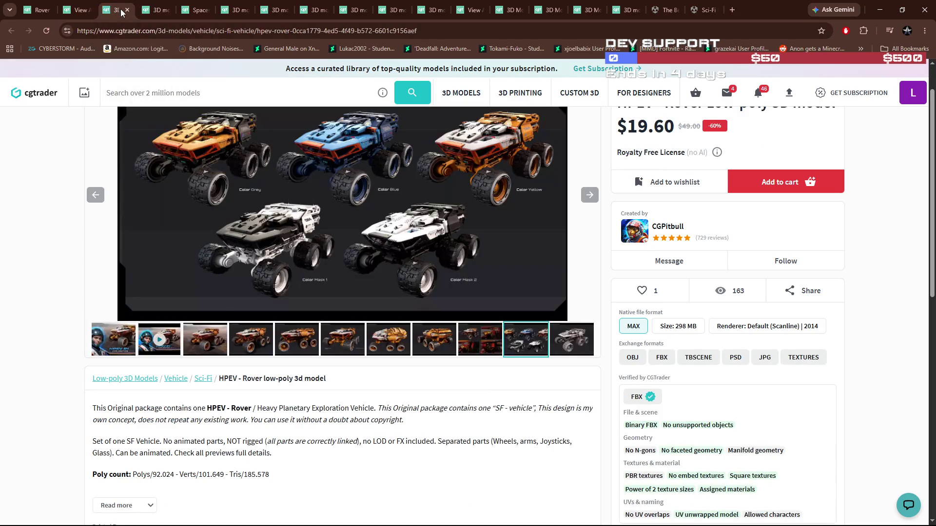
click(147, 12)
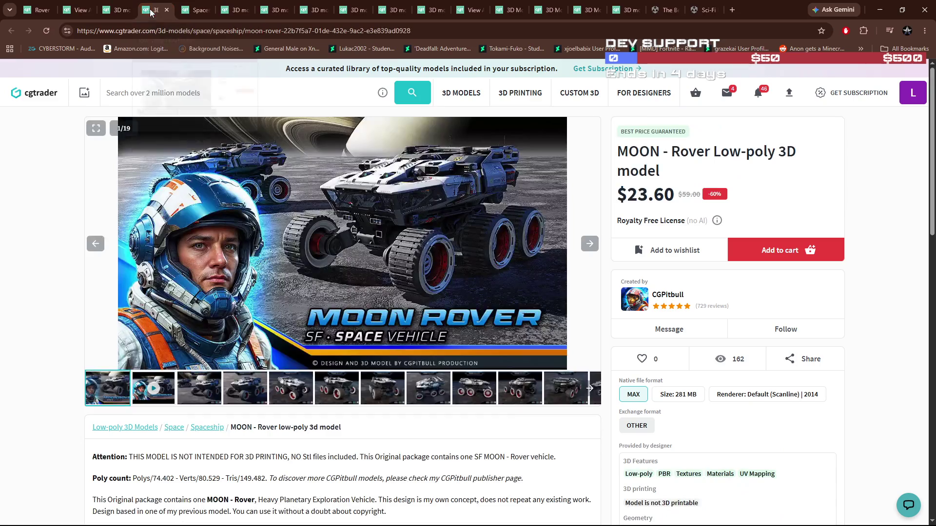
click(124, 17)
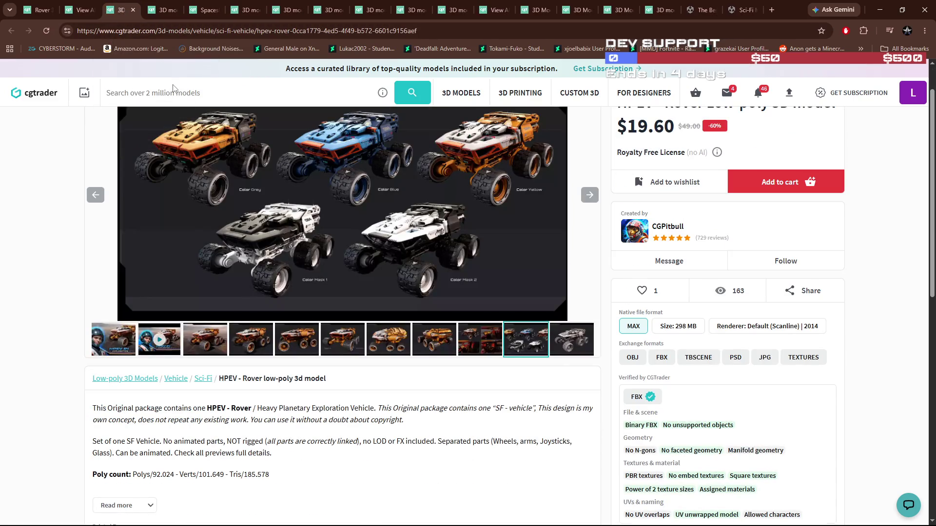
click(79, 10)
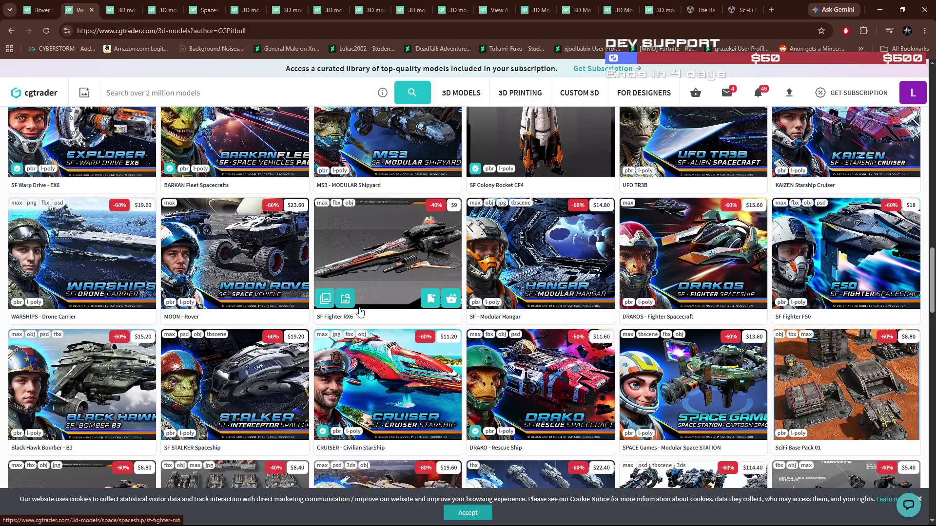
Scroll down the creator's model grid and open MARS Rover in a new tab to view it
scroll(360, 312, down, 5)
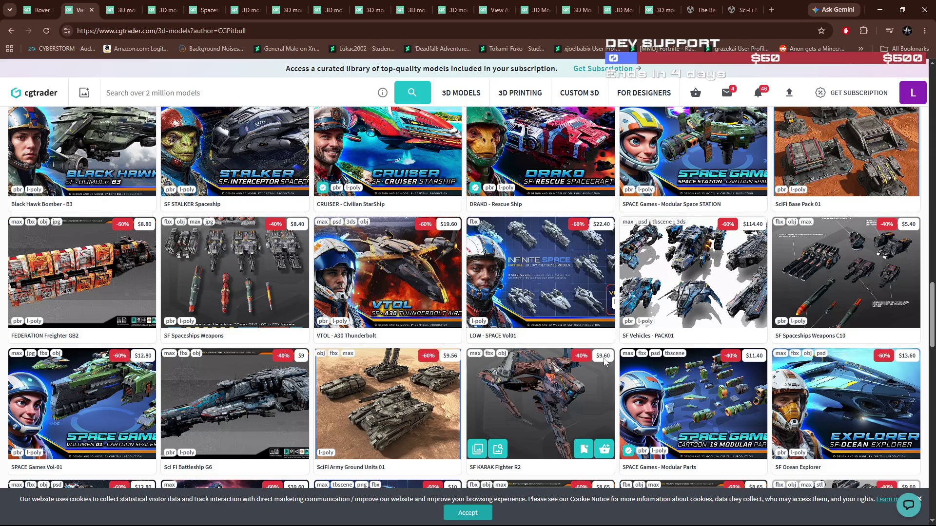
scroll(604, 360, down, 2)
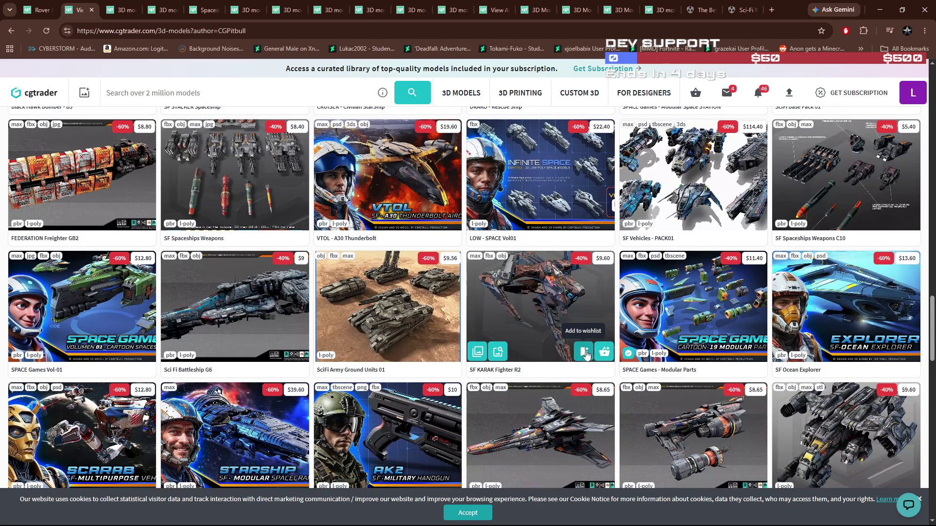
scroll(588, 354, down, 3)
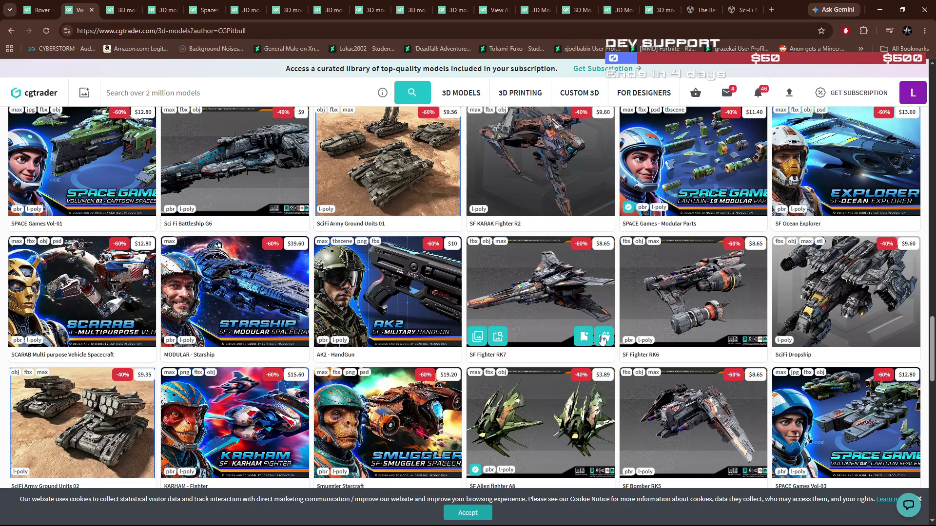
scroll(603, 340, down, 2)
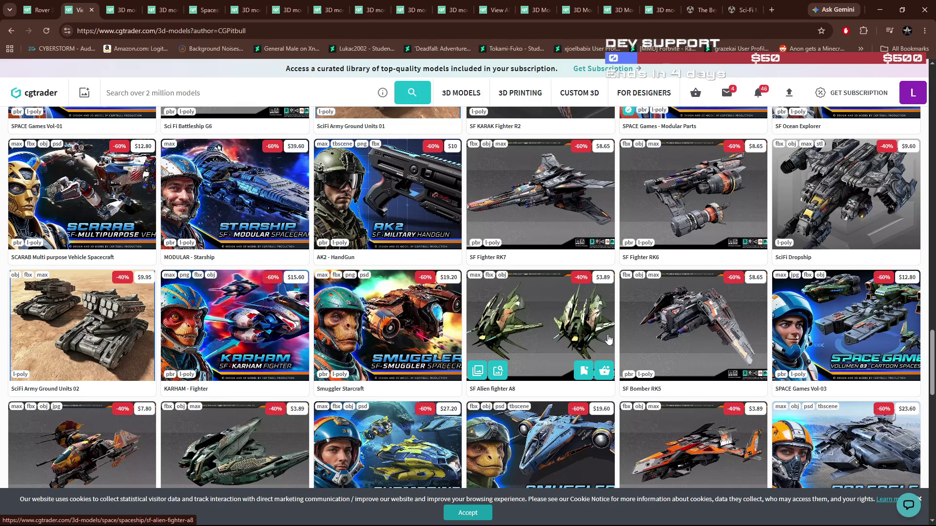
scroll(829, 228, down, 2)
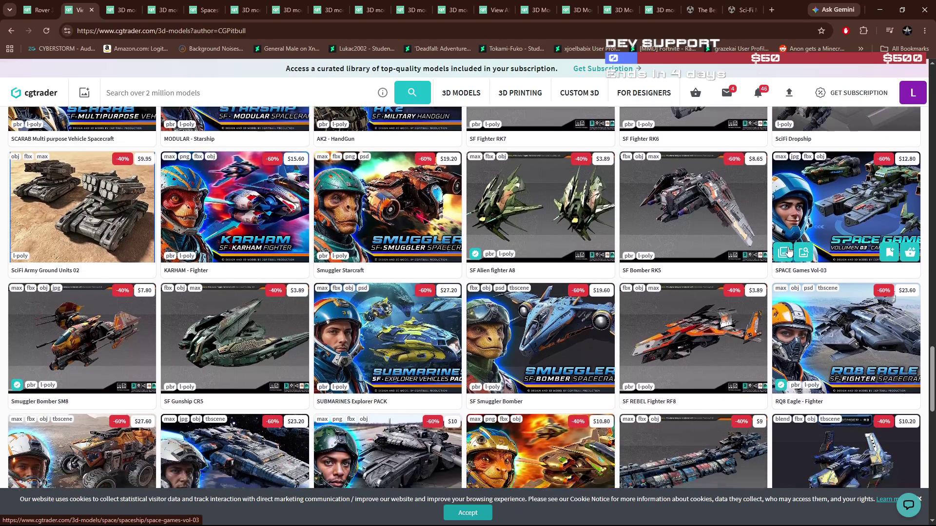
scroll(788, 251, down, 2)
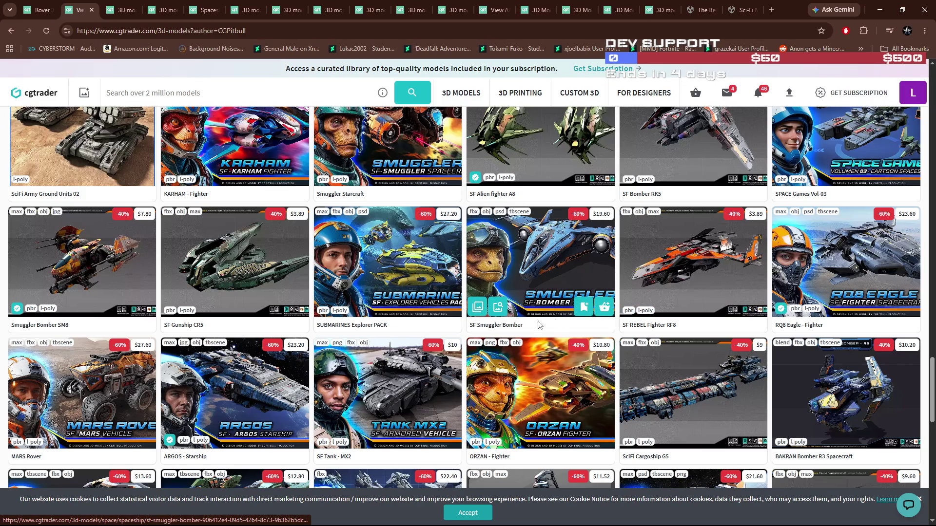
scroll(533, 337, down, 1)
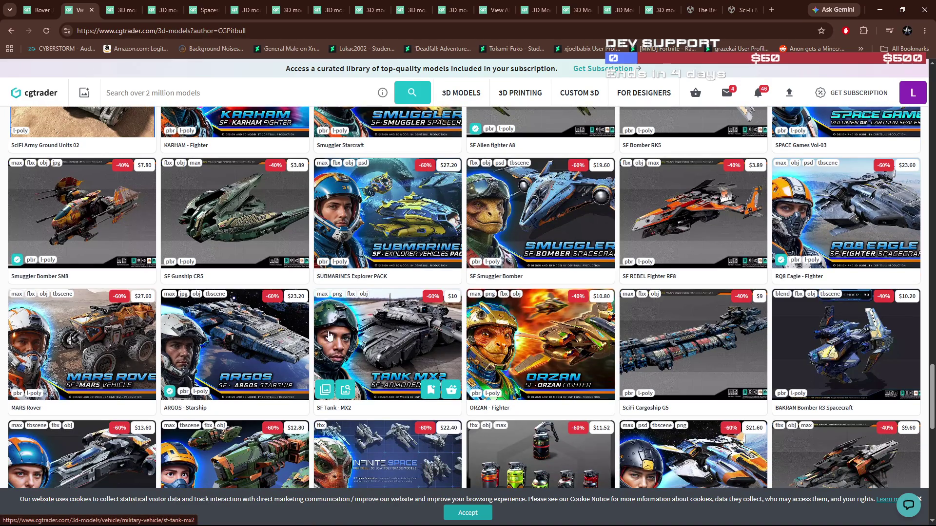
middle_click(96, 342)
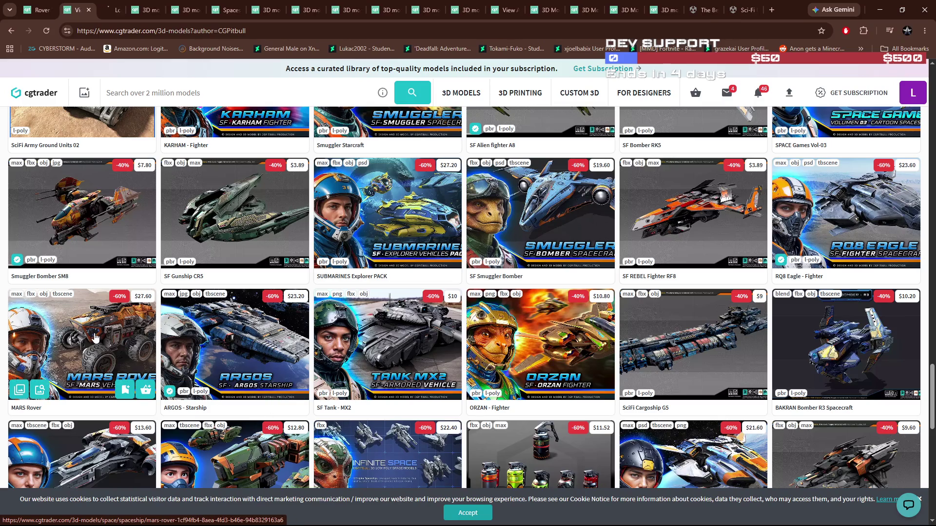
click(117, 10)
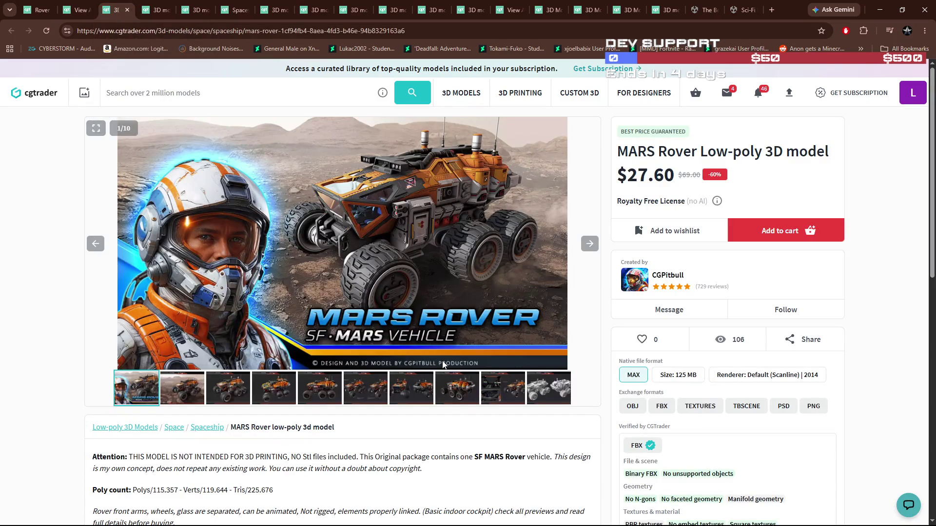
View MARS Rover gallery images 2, 3 and 5, then close its tab
click(191, 390)
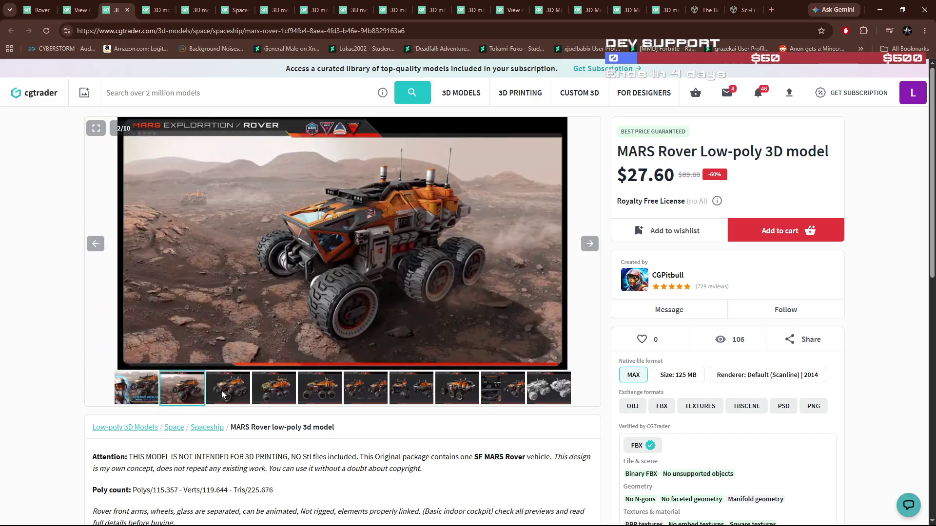
click(222, 390)
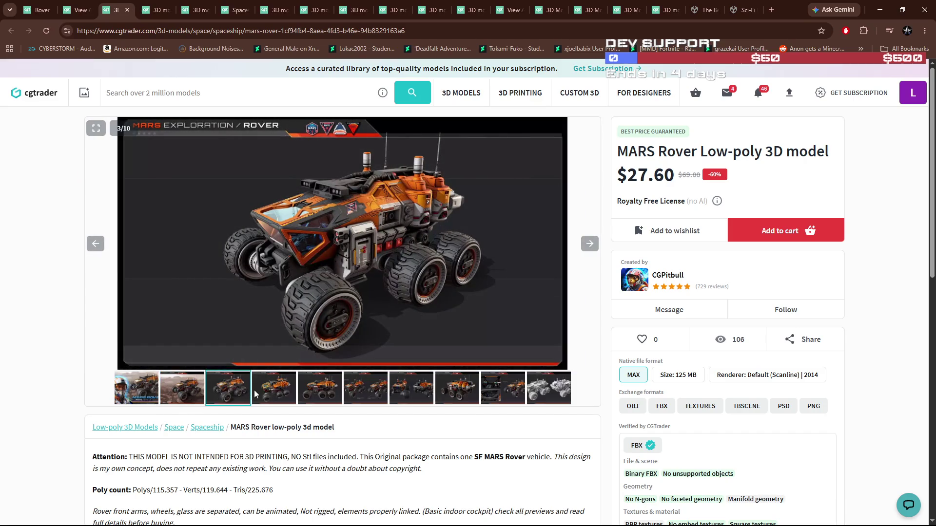
click(324, 392)
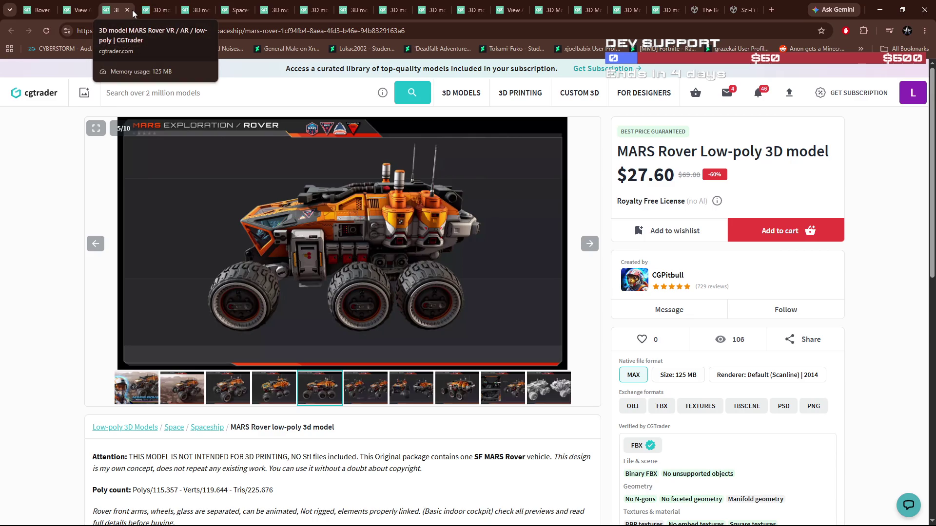
click(127, 9)
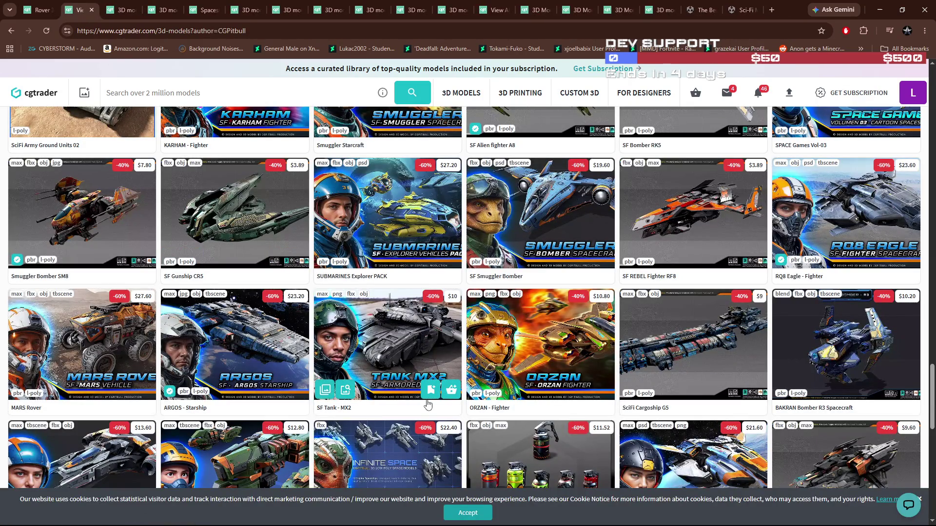
Scroll to the pagination of the creator's 210-model catalogue, then return to the Unity editor
scroll(428, 404, down, 2)
scroll(428, 401, down, 2)
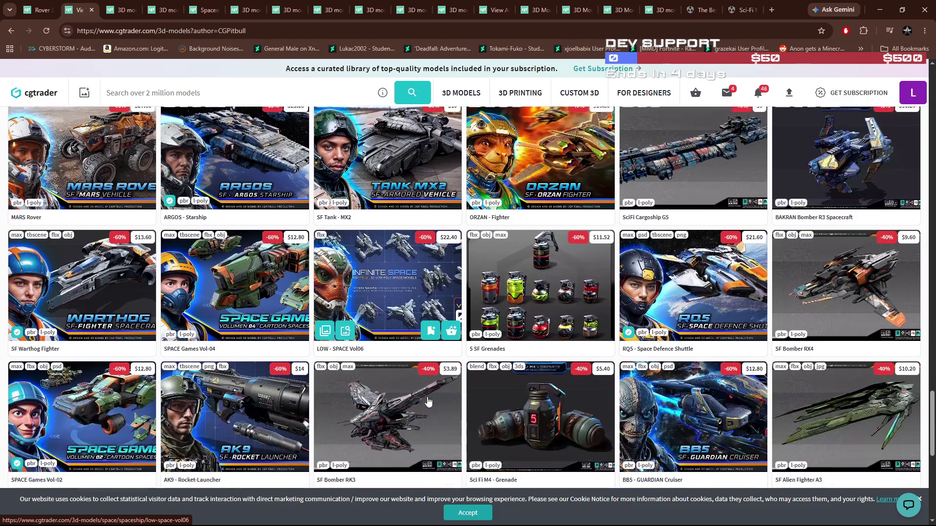
scroll(428, 401, down, 2)
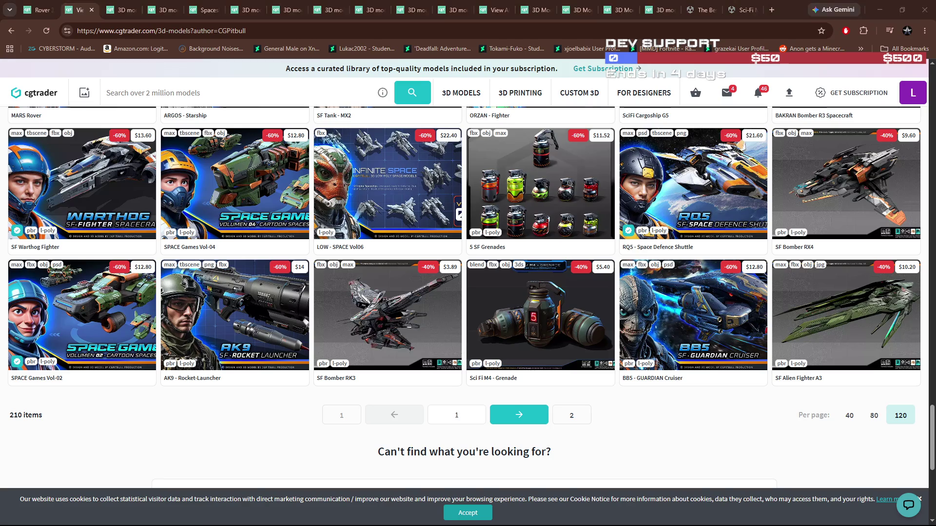
key(alt+Tab)
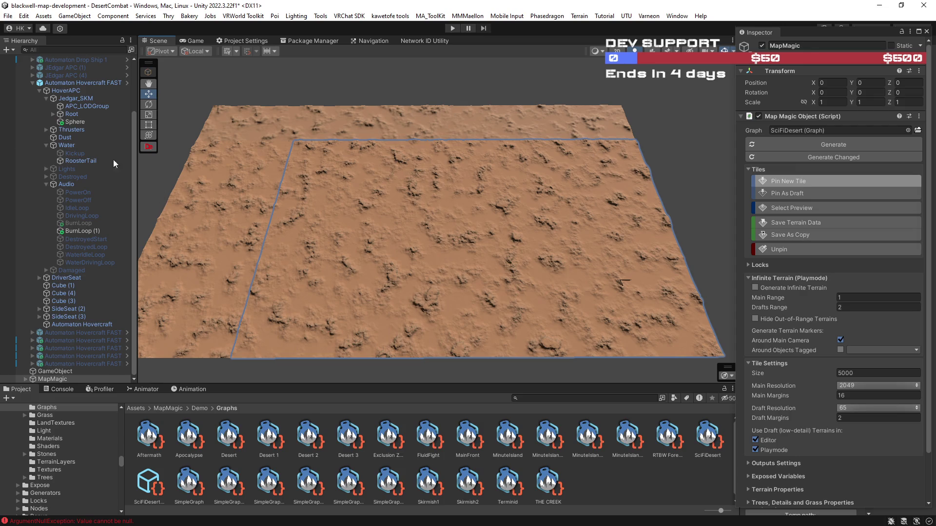
Select the MapMagic terrain and unpin its tiles along the left edge
click(63, 372)
drag(434, 270, 428, 265)
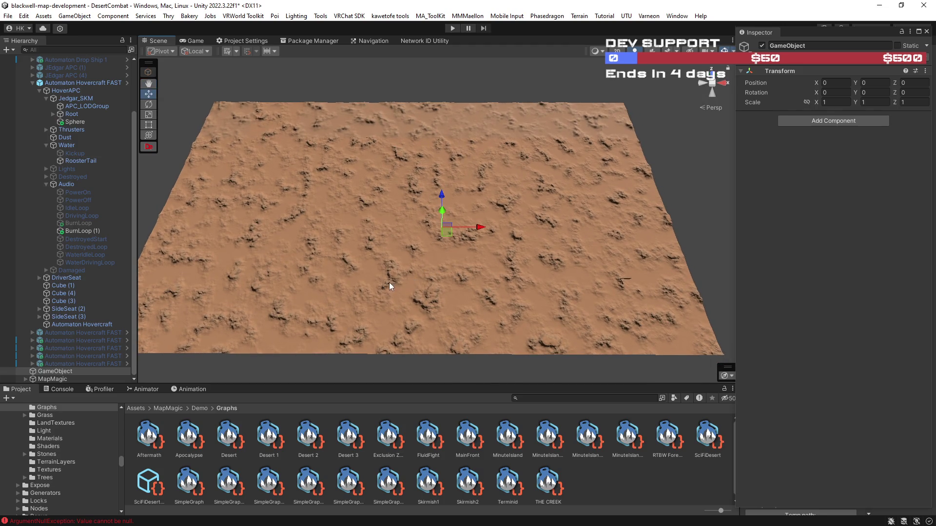
mouse_move(350, 288)
mouse_down()
mouse_move(345, 298)
mouse_move(352, 292)
mouse_up()
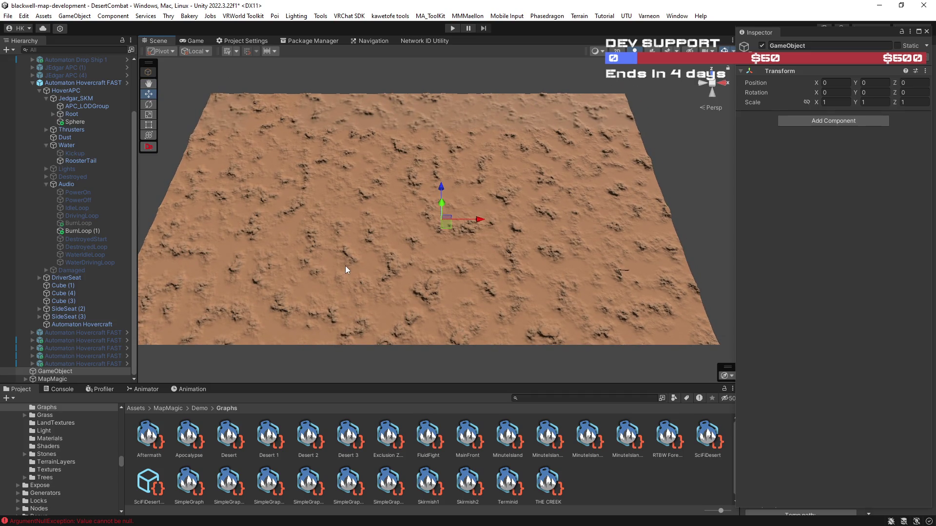
click(54, 378)
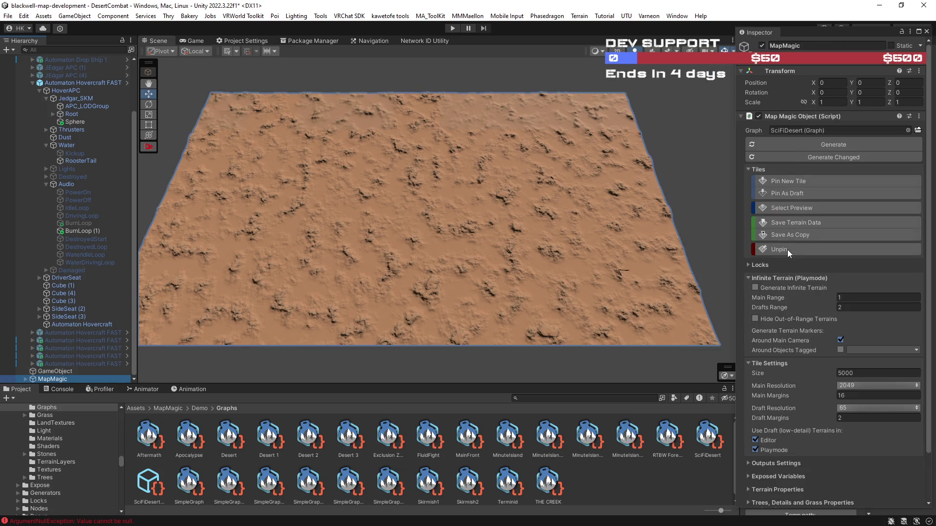
mouse_move(171, 267)
mouse_down()
mouse_move(180, 212)
mouse_move(224, 112)
mouse_up()
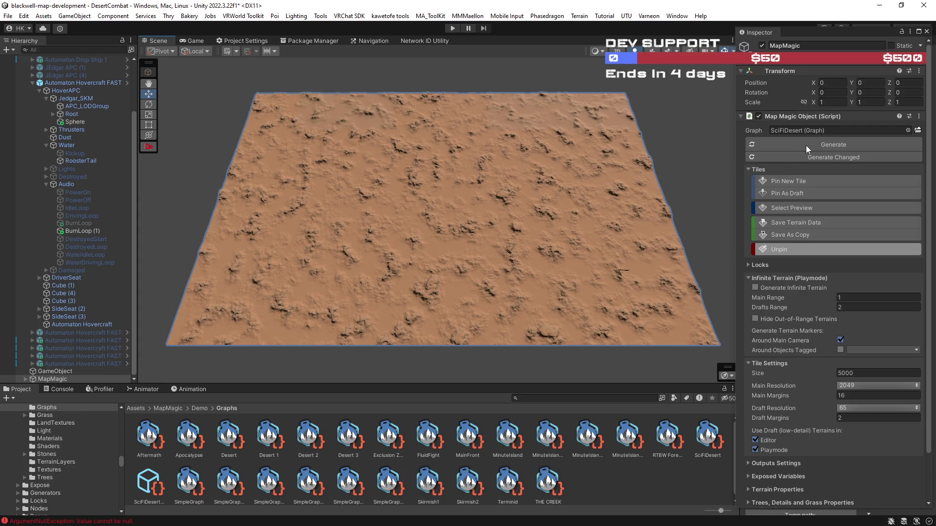
Pin a strip of new tiles above the terrain's top edge, then return to CGTrader
click(806, 181)
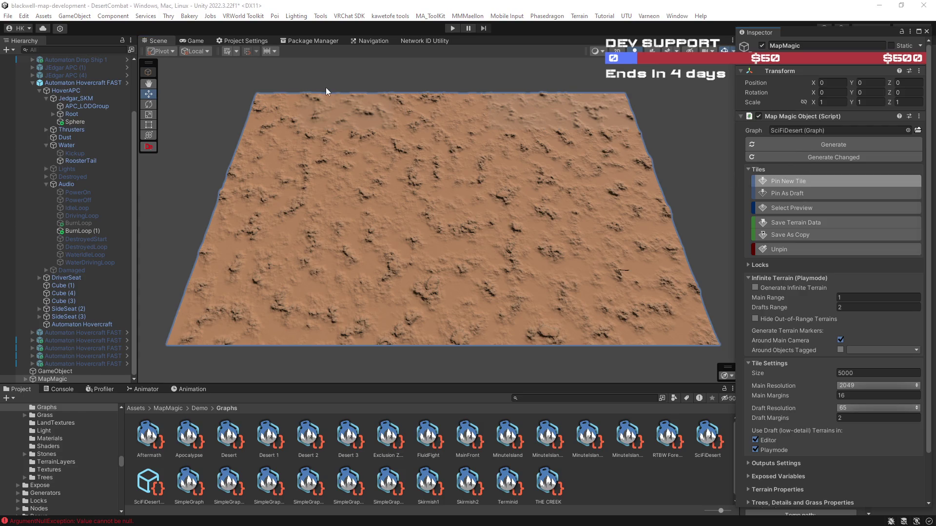
drag(336, 83, 416, 81)
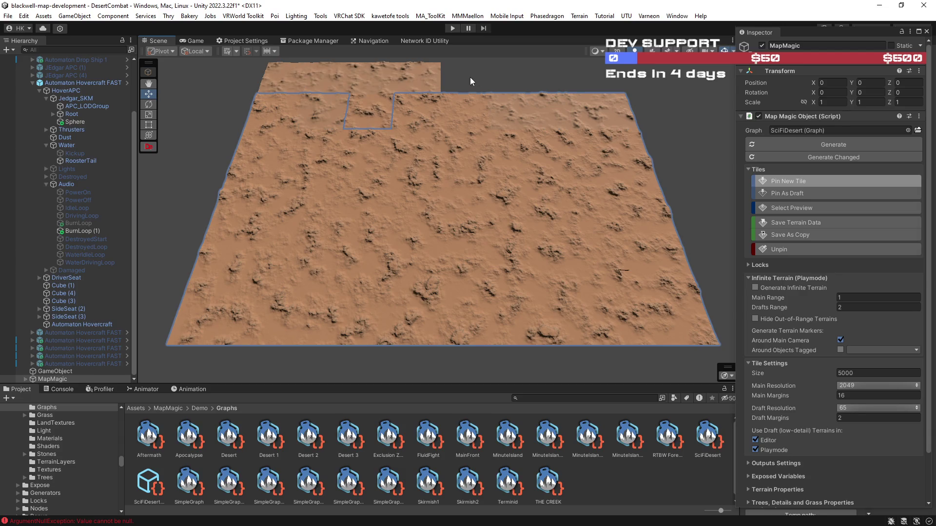
drag(505, 82, 511, 83)
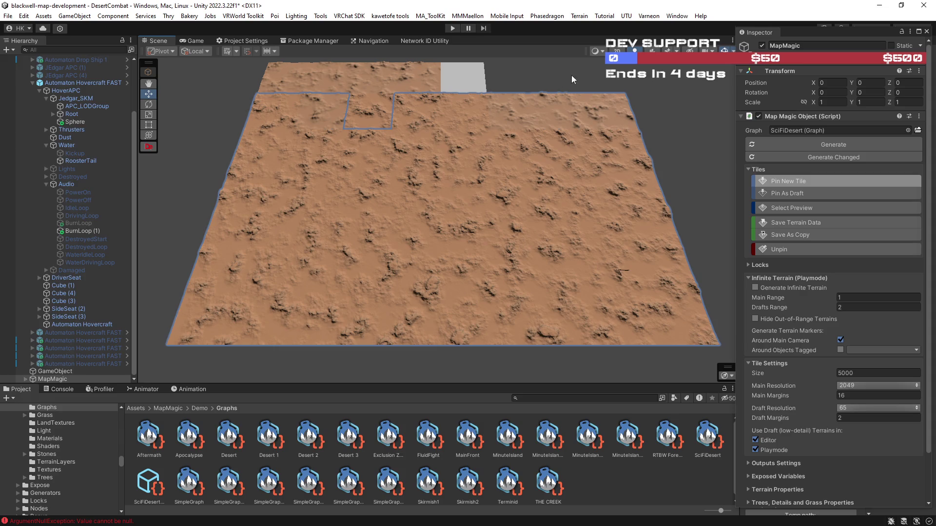
drag(583, 86, 539, 138)
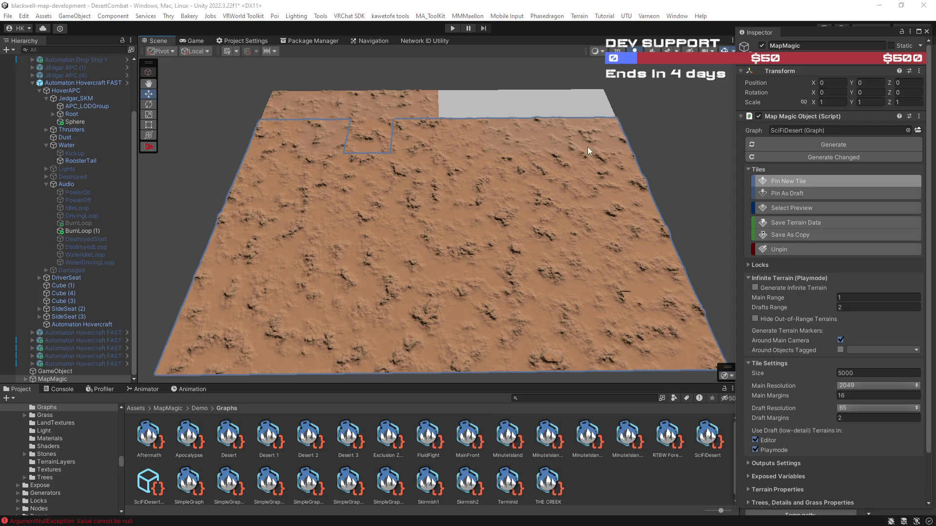
key(alt+Tab)
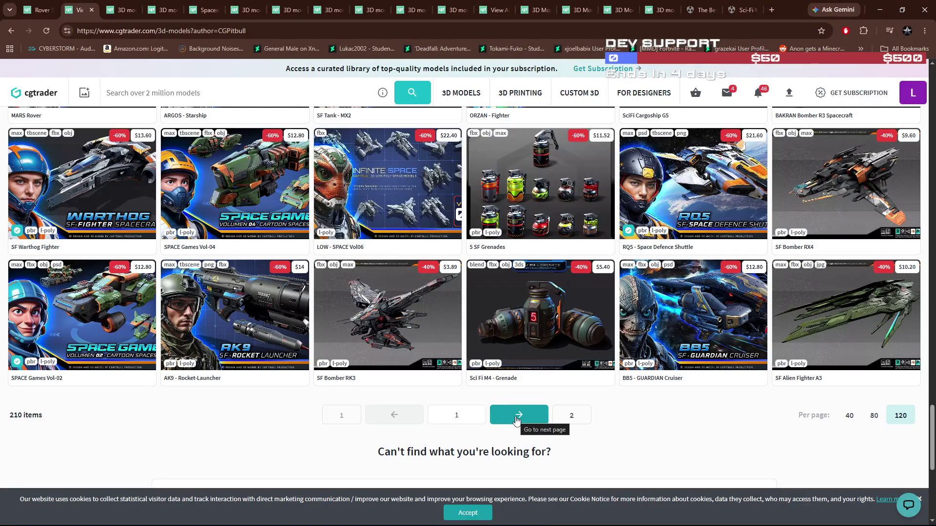
Look through page 2 of the creator's models, such as SF KORAZ Gunship B3, then go back to page 1
click(516, 417)
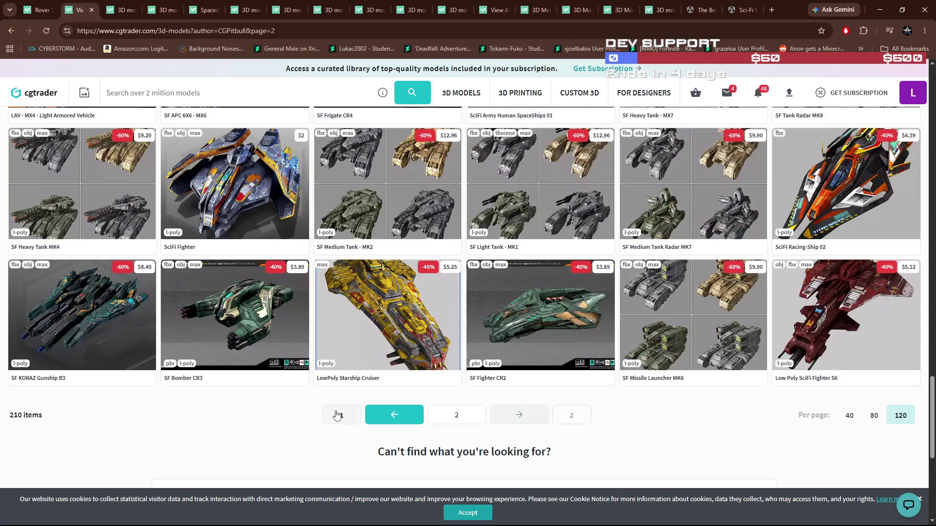
scroll(475, 377, down, 2)
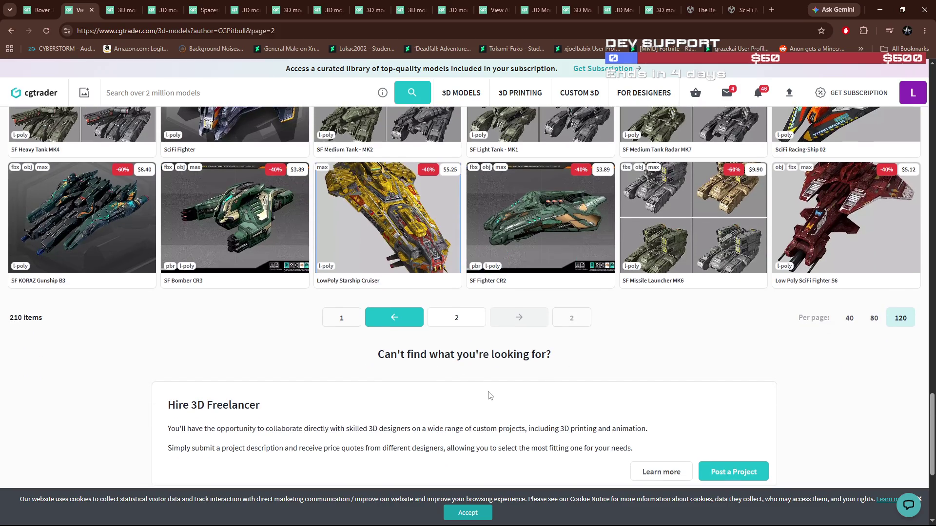
scroll(488, 395, up, 1)
scroll(485, 398, up, 1)
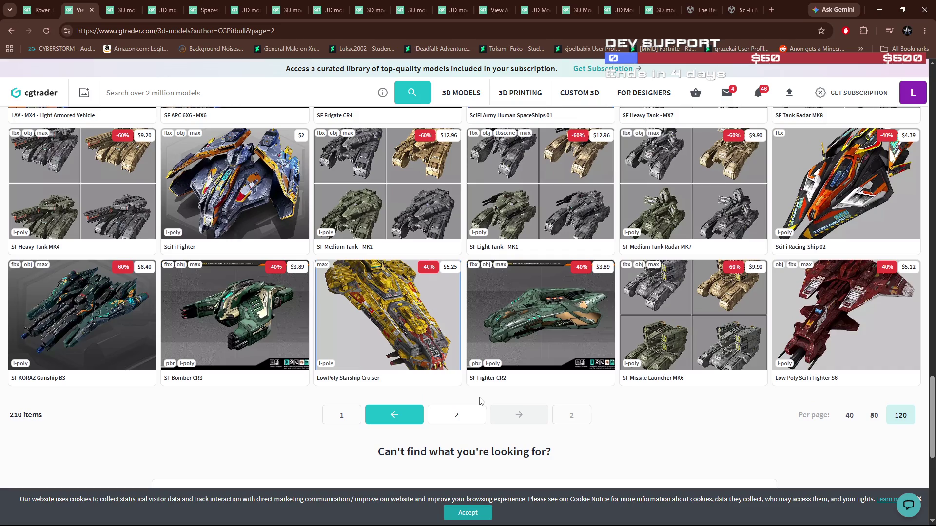
mouse_move(190, 374)
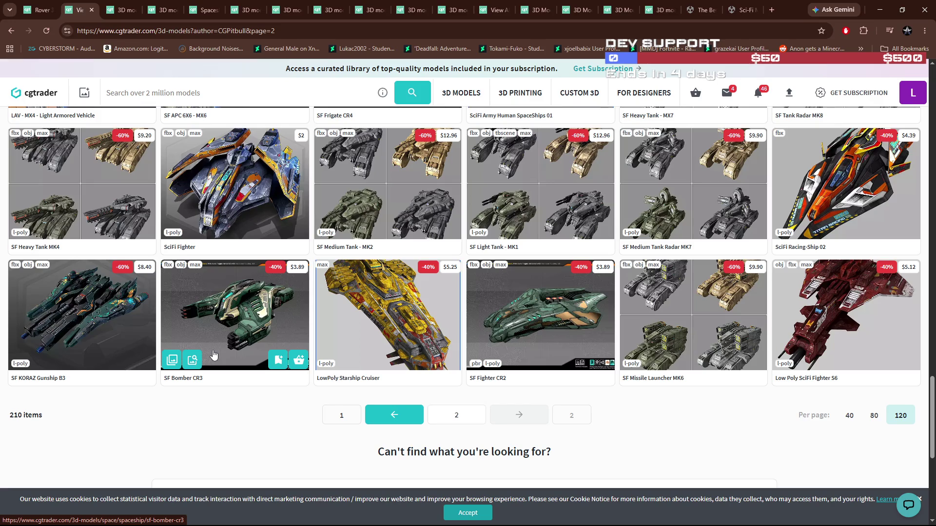
click(382, 420)
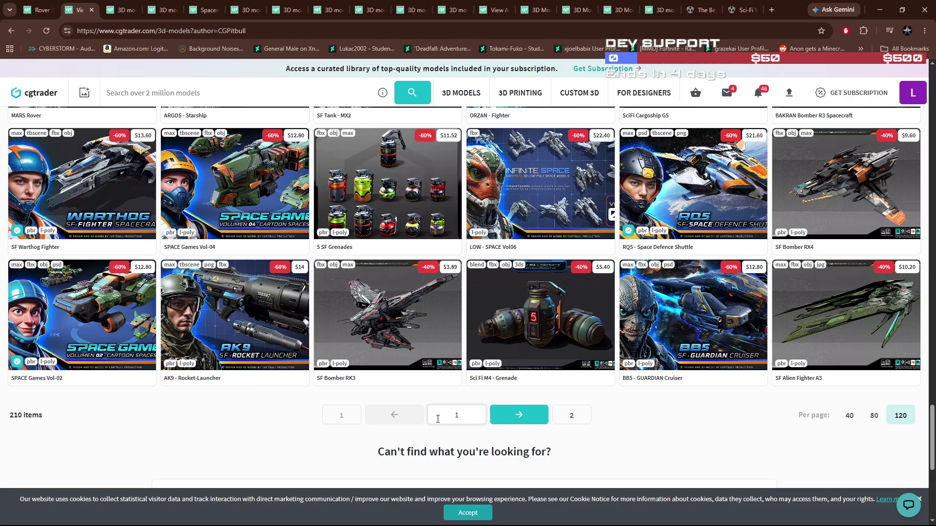
Scroll page 1 of the listing and bring up the SF Warthog Fighter product page
mouse_move(302, 368)
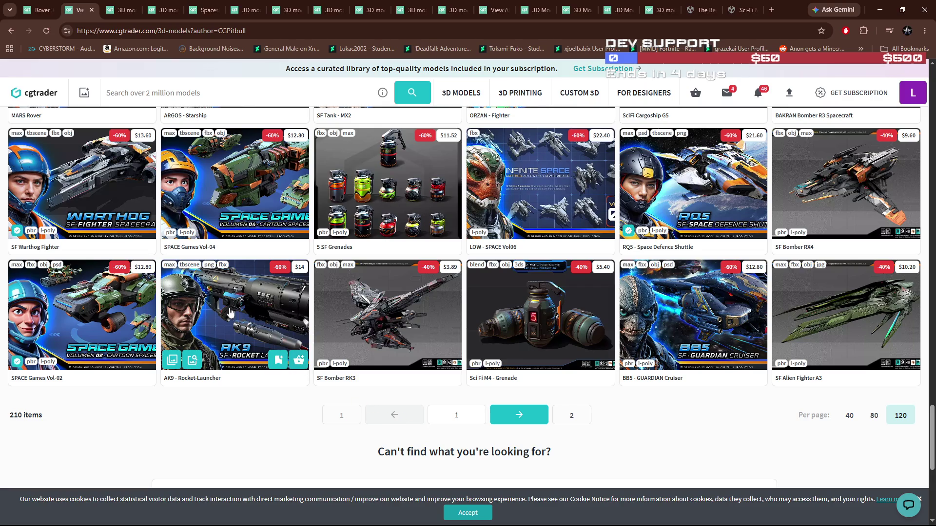
scroll(110, 200, up, 1)
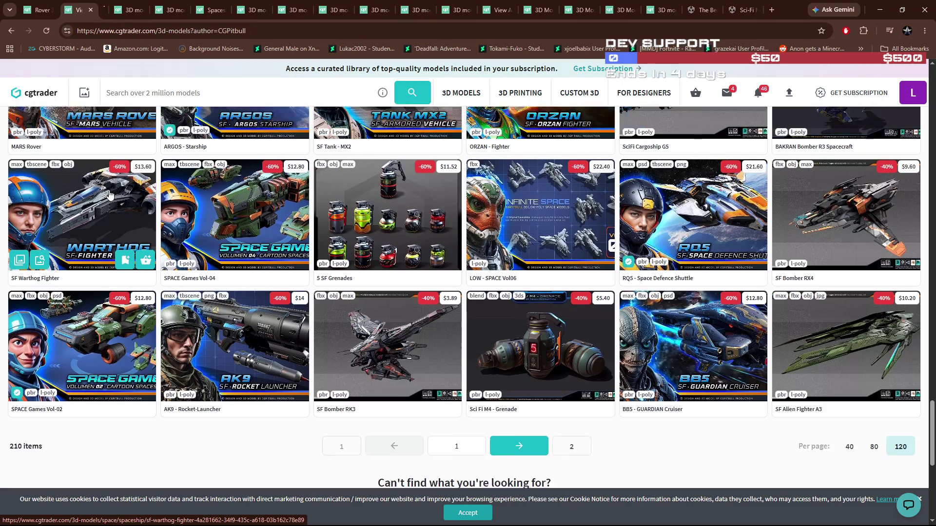
click(119, 10)
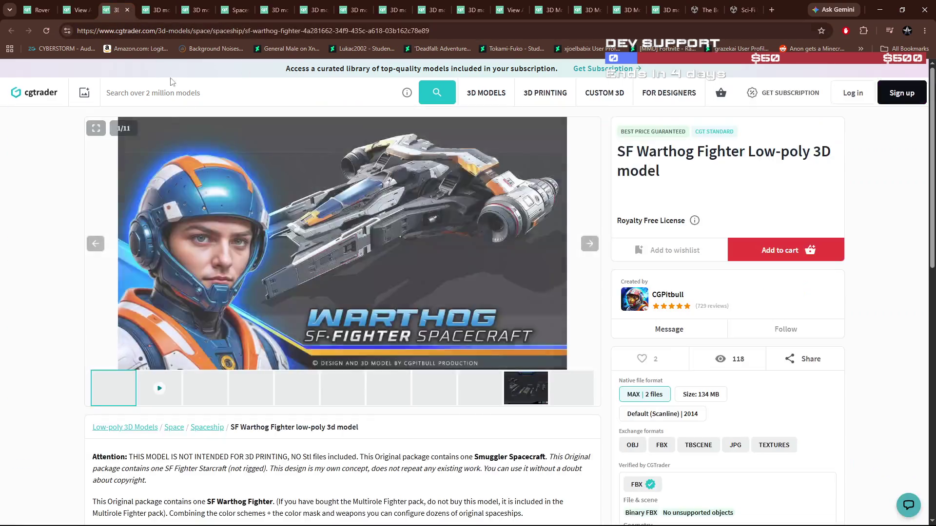
Browse the SF Warthog Fighter gallery: front, side, cockpit and wireframe images
click(219, 395)
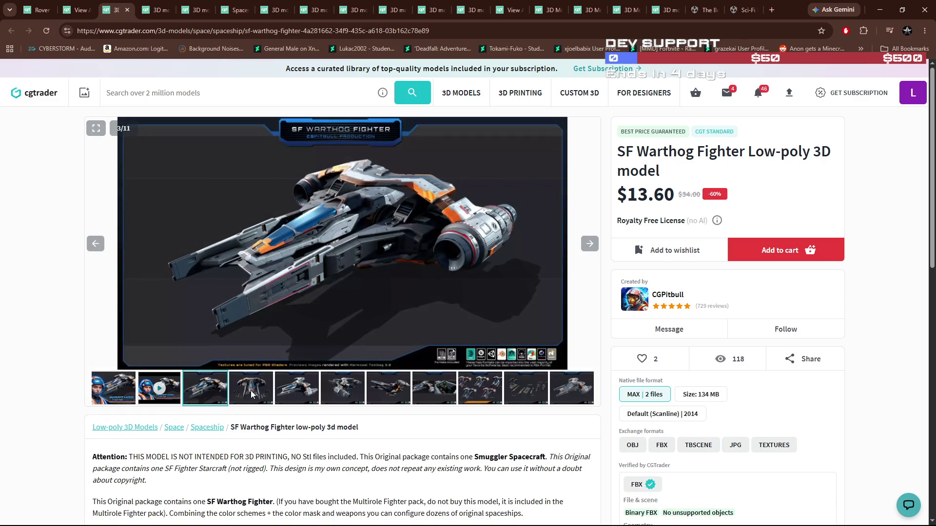
click(252, 394)
click(284, 395)
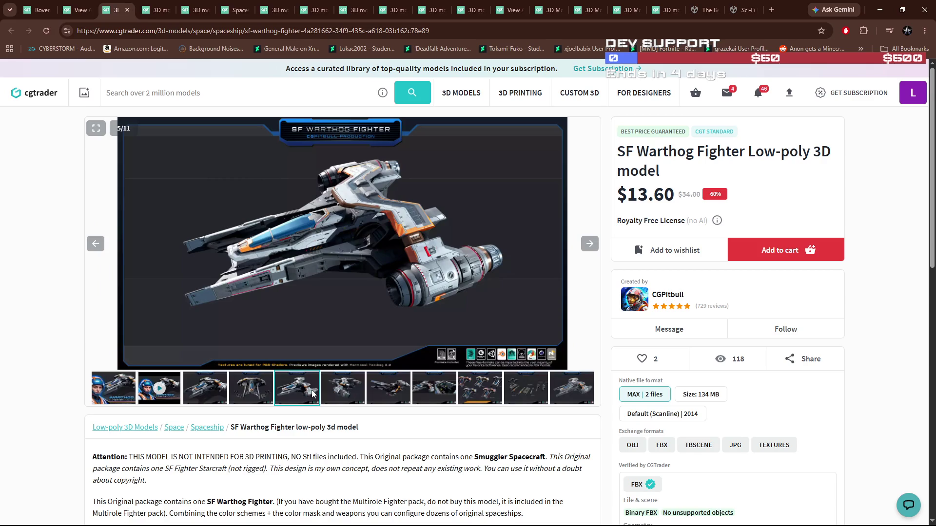
click(338, 393)
click(393, 394)
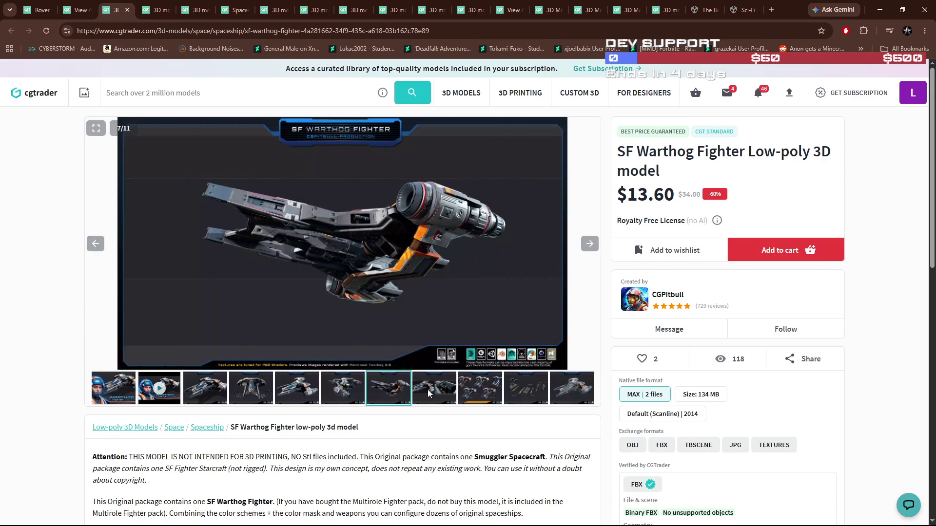
click(441, 394)
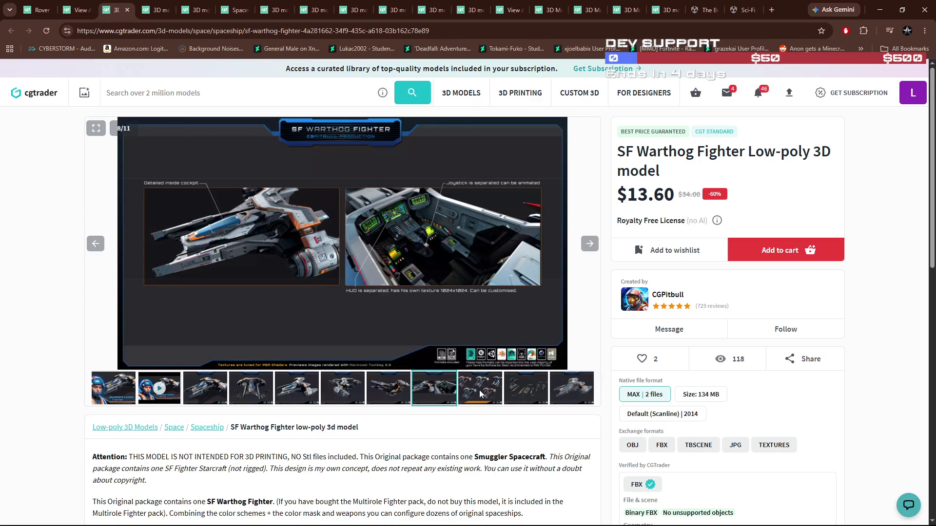
click(519, 396)
click(565, 394)
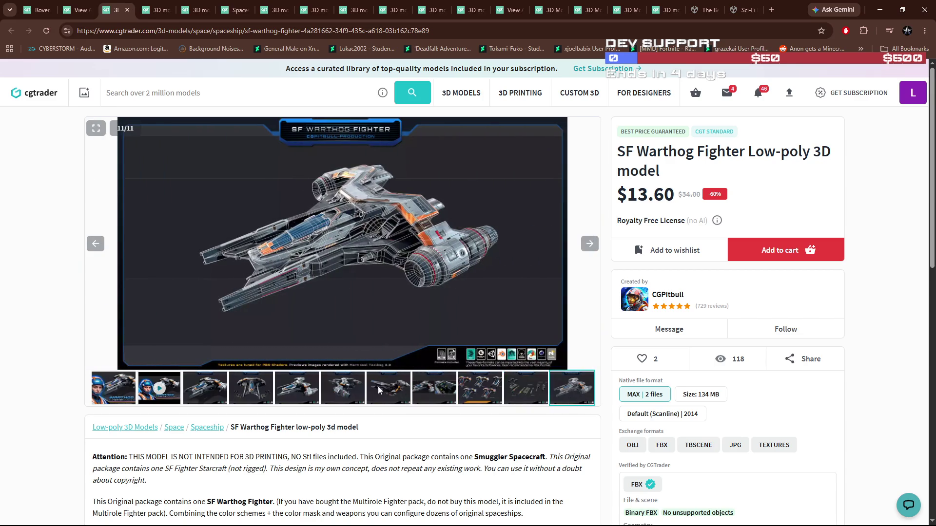
Revisit the cockpit, colour-variant, weapons and top-view images, then add the $13.60 fighter to the cart
click(348, 388)
click(377, 390)
click(421, 393)
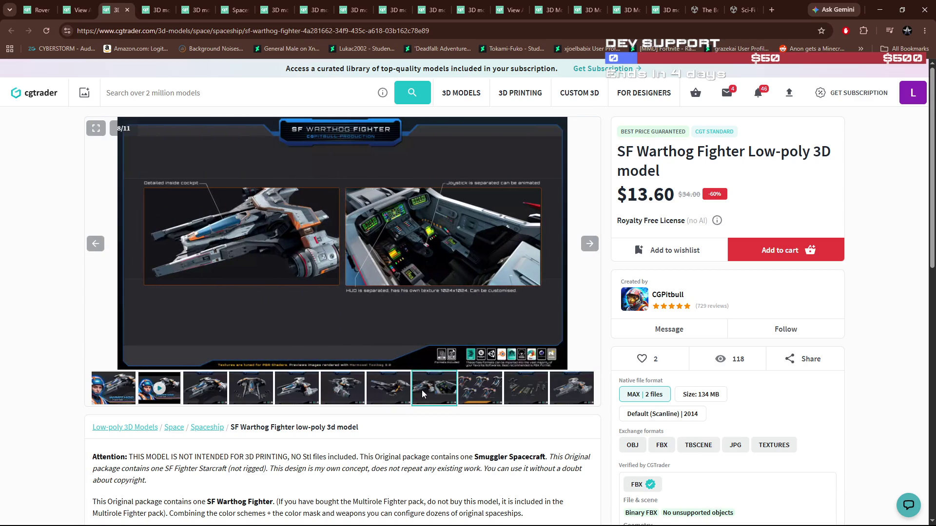
click(478, 392)
click(514, 390)
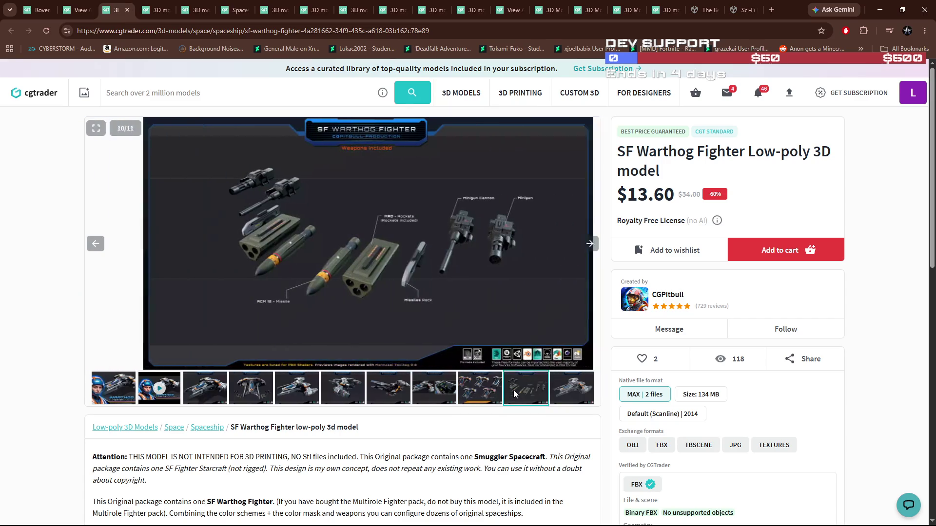
click(290, 393)
click(249, 390)
click(207, 390)
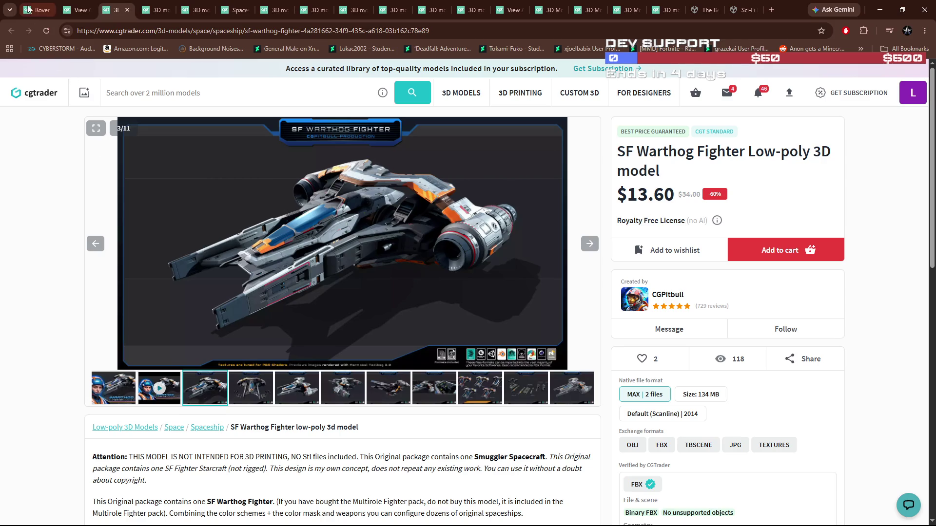
click(764, 256)
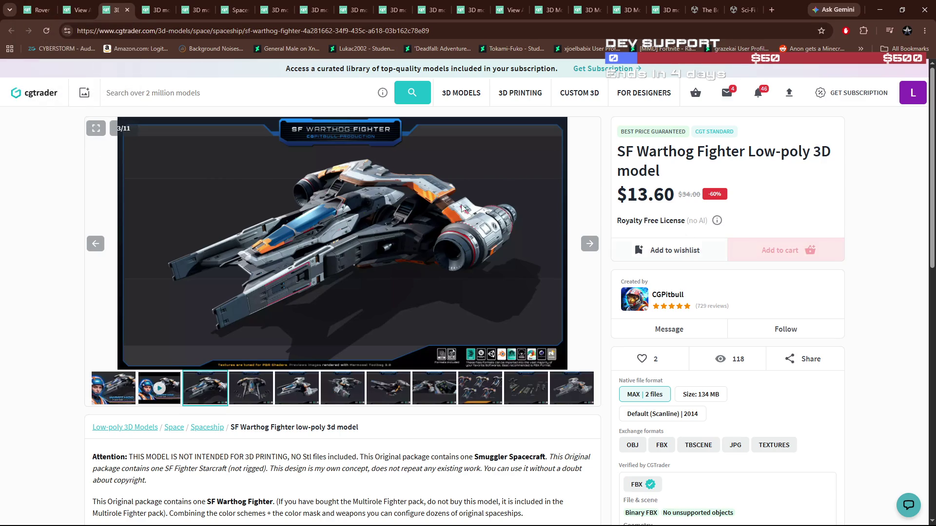
click(39, 9)
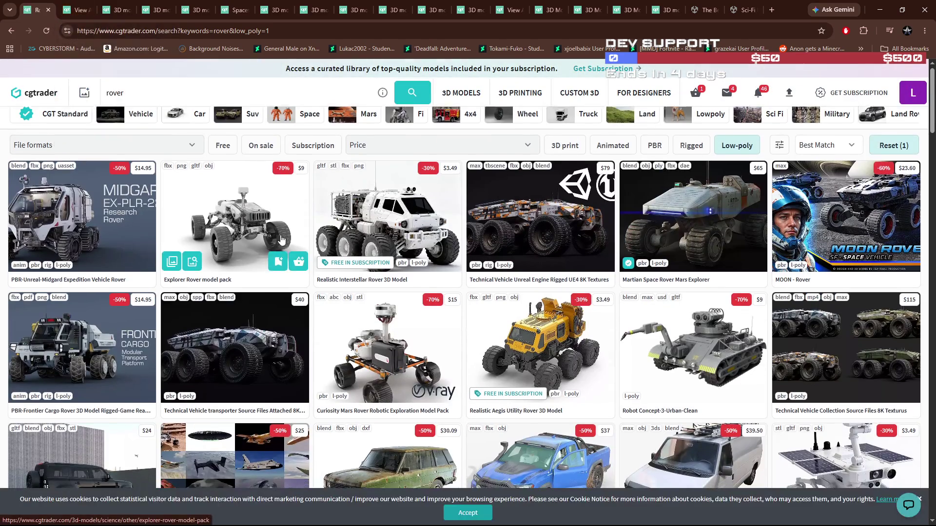
Scroll through the low-poly rover search results
scroll(276, 238, down, 3)
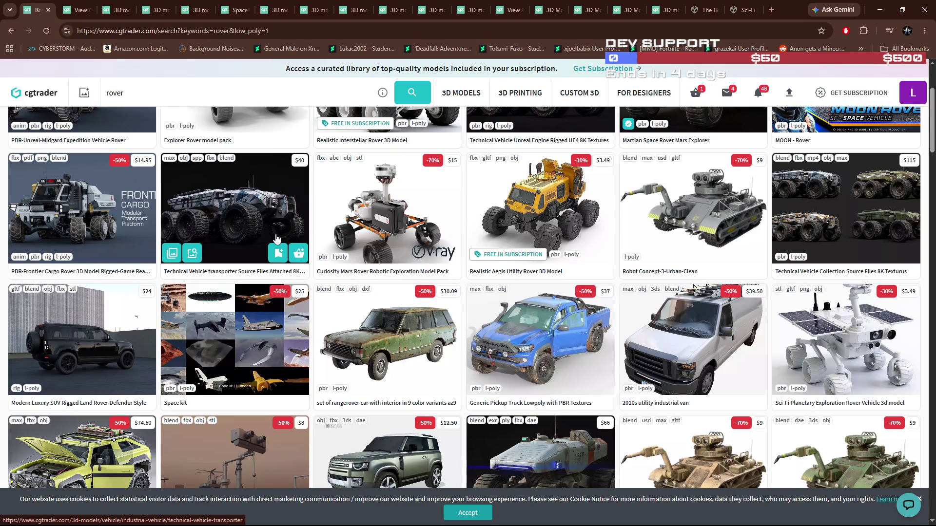
scroll(276, 239, down, 5)
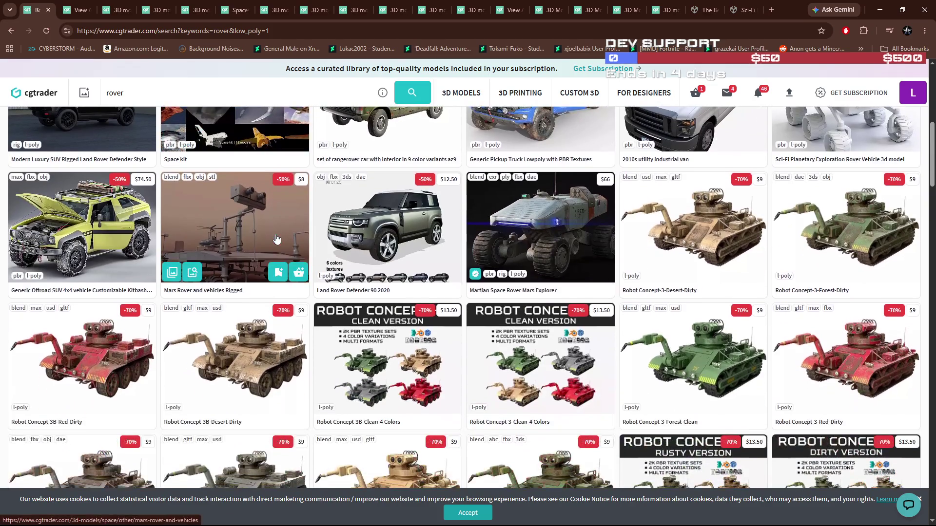
scroll(276, 238, down, 6)
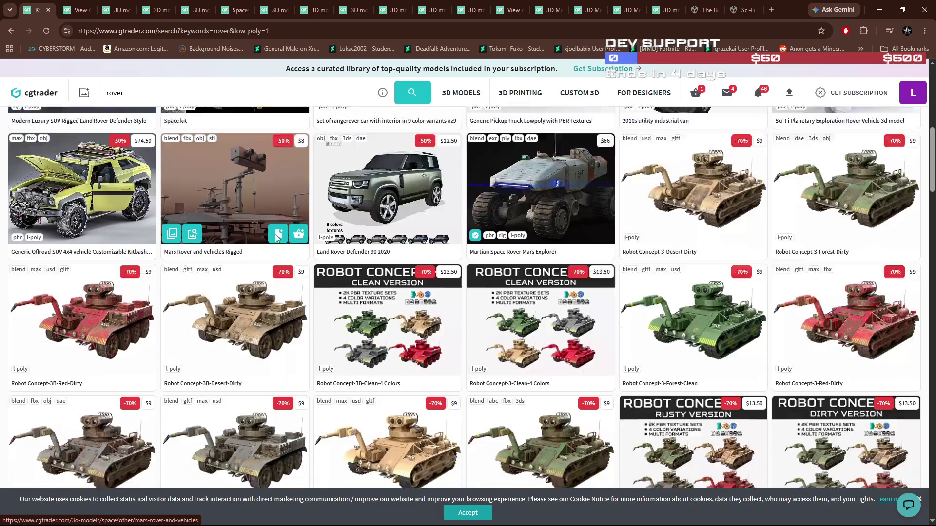
scroll(276, 238, down, 8)
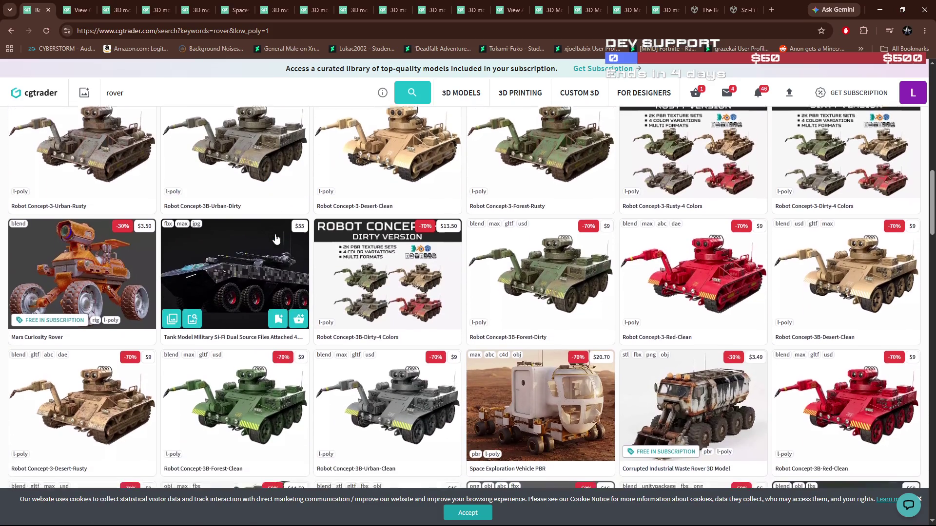
scroll(275, 238, down, 3)
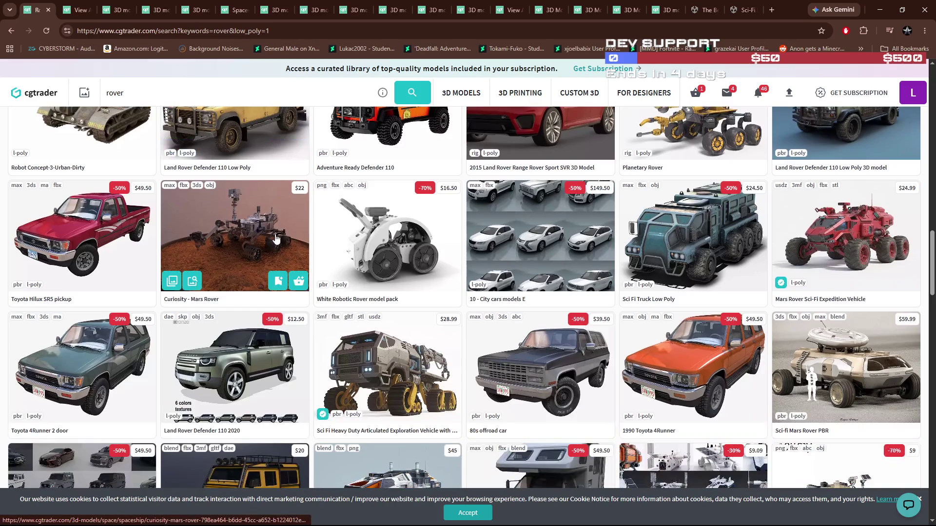
scroll(244, 209, up, 6)
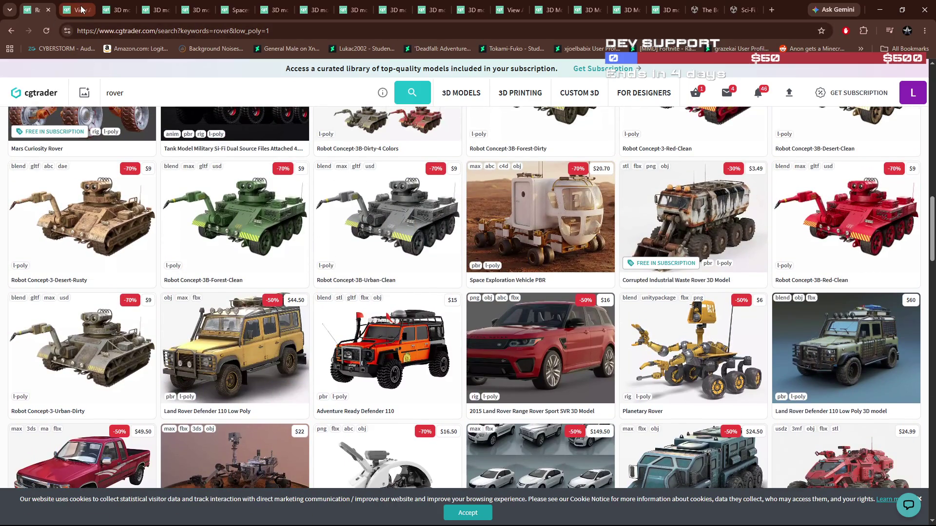
scroll(322, 260, down, 1)
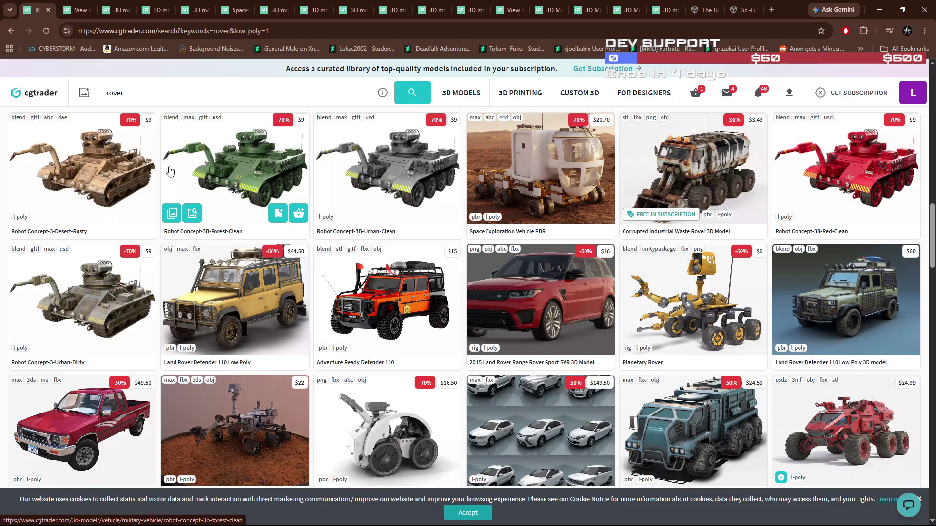
Flip through the author listing, Warthog, HPEV Rover and MOON Rover tabs, then close MOON Rover
click(78, 9)
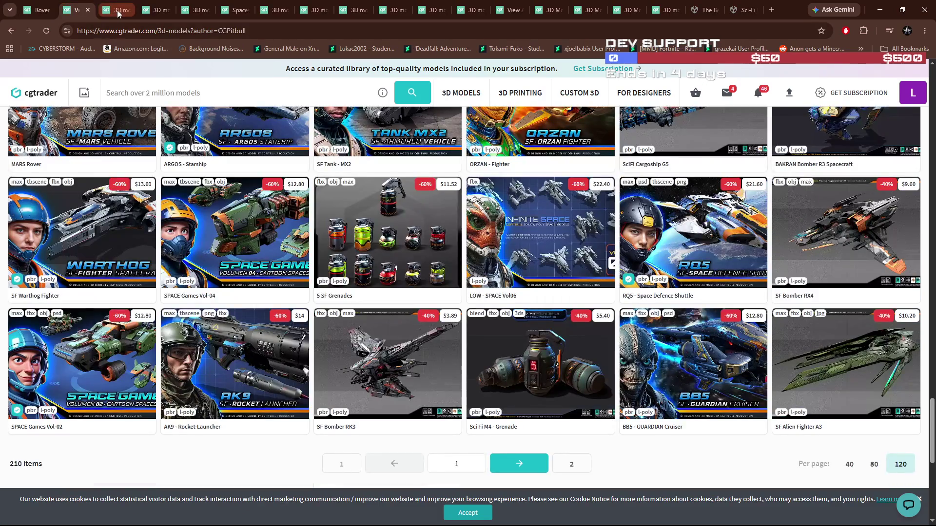
click(113, 12)
click(146, 14)
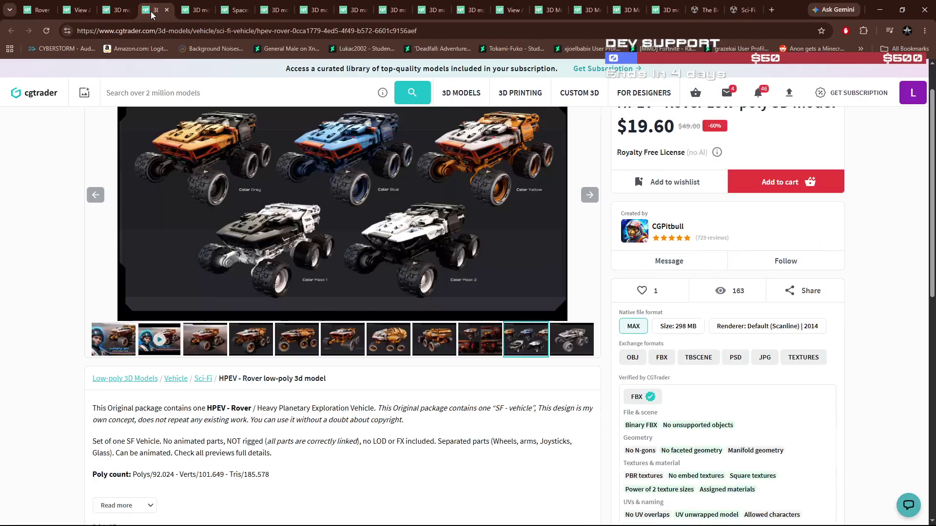
click(198, 11)
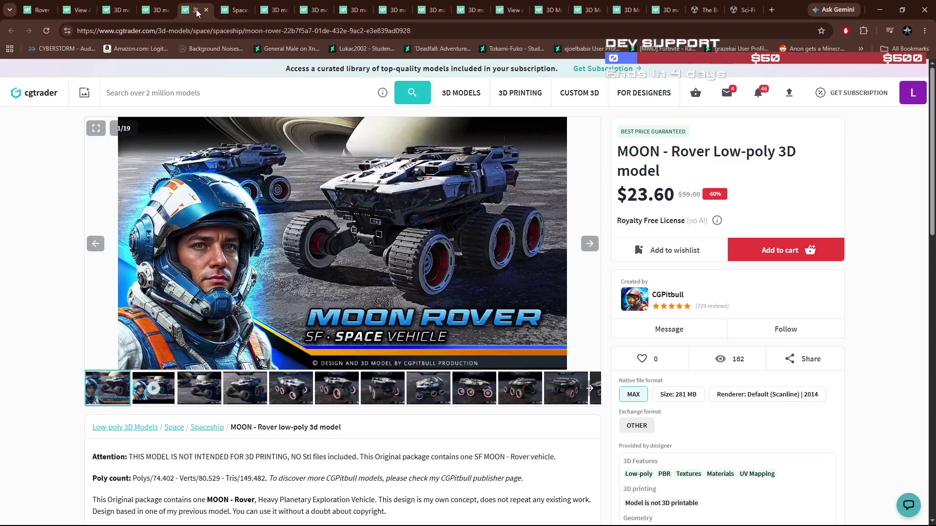
click(207, 10)
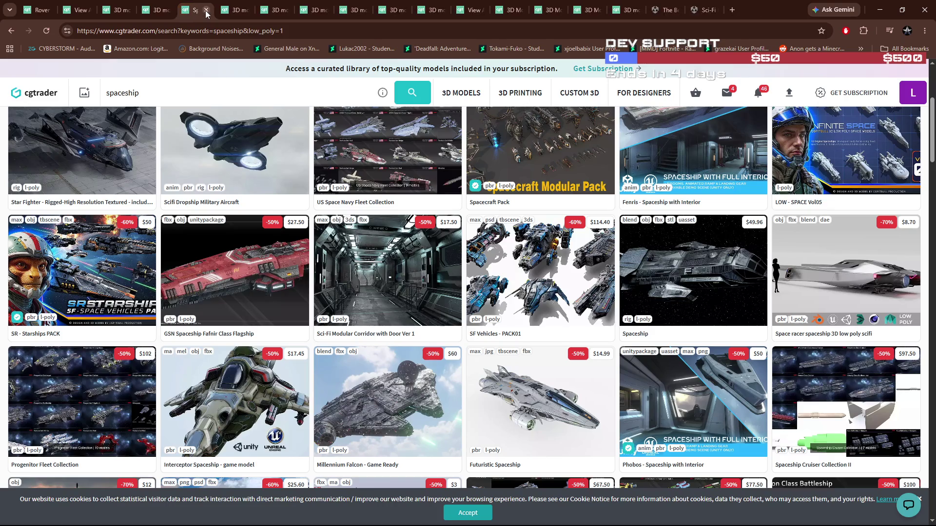
Scroll the low-poly spaceship results and open the Futuristic Sci-Fi Shuttle Spacecraft page
scroll(374, 233, down, 3)
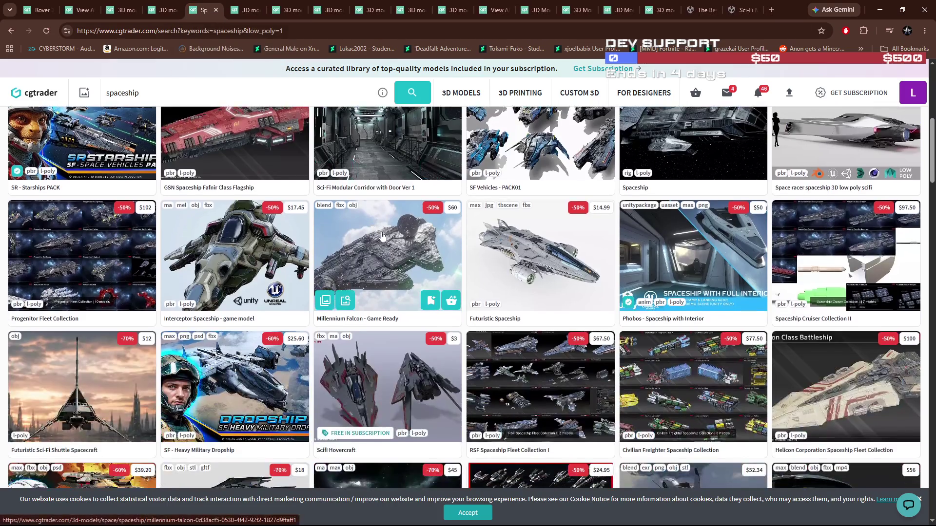
scroll(438, 254, down, 3)
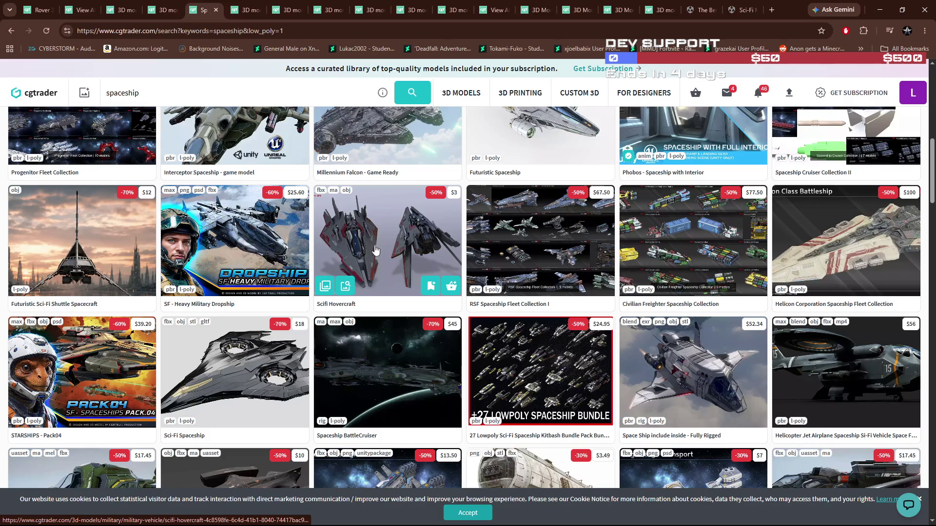
scroll(375, 250, down, 3)
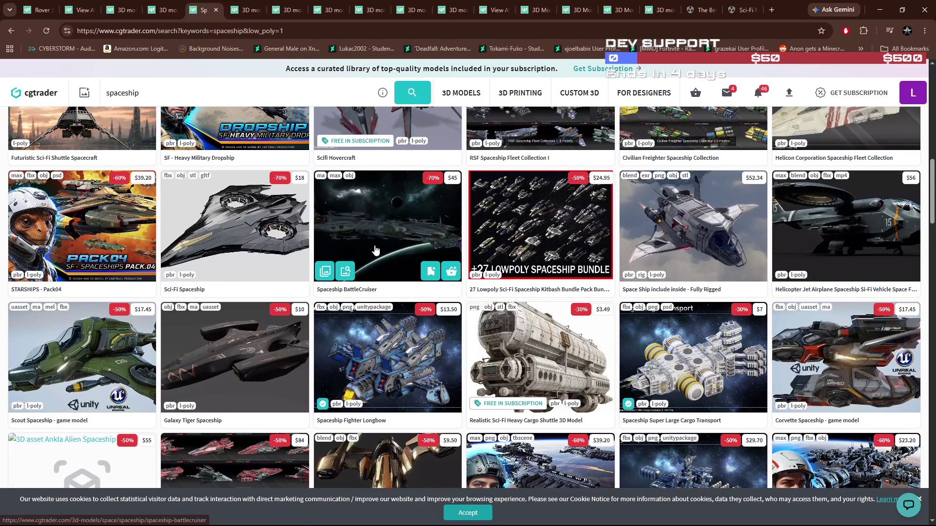
scroll(375, 250, up, 1)
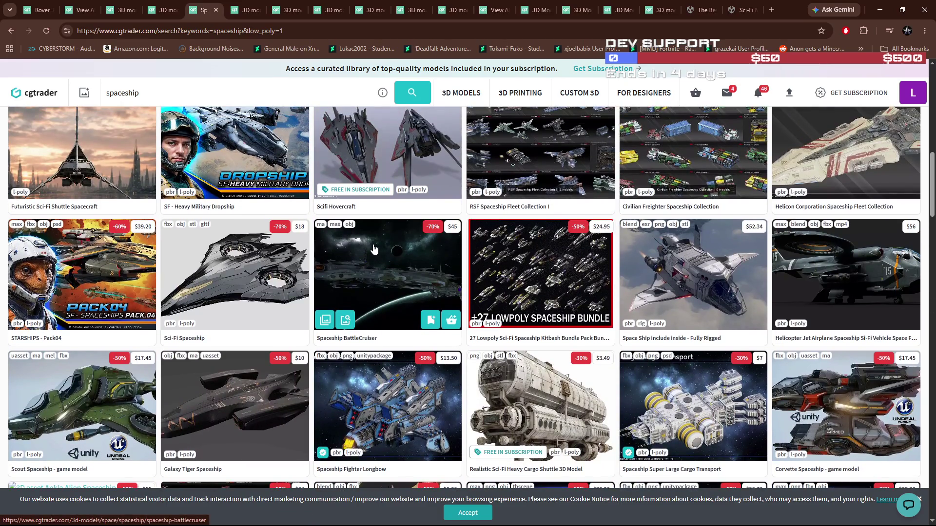
scroll(97, 178, up, 2)
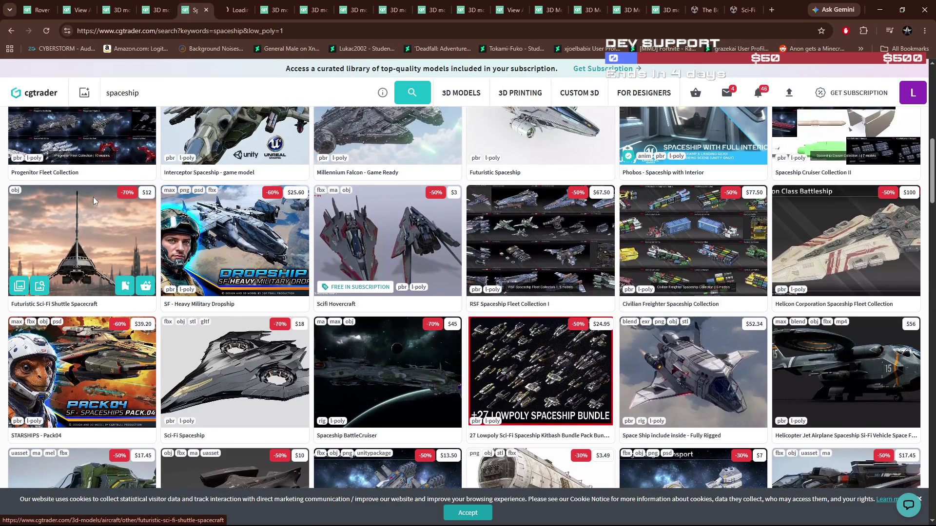
click(97, 210)
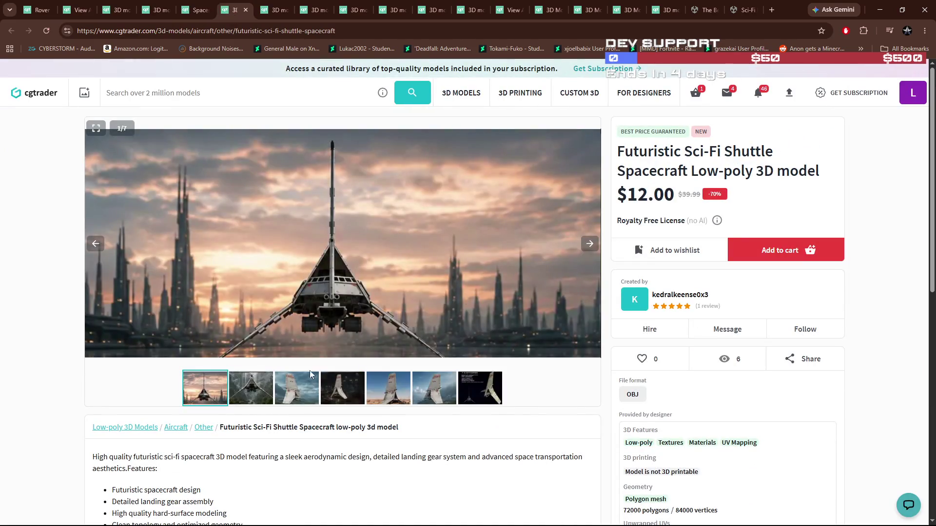
View all seven shuttle preview images, ending on image 3 showing the shuttle over mountains
click(257, 394)
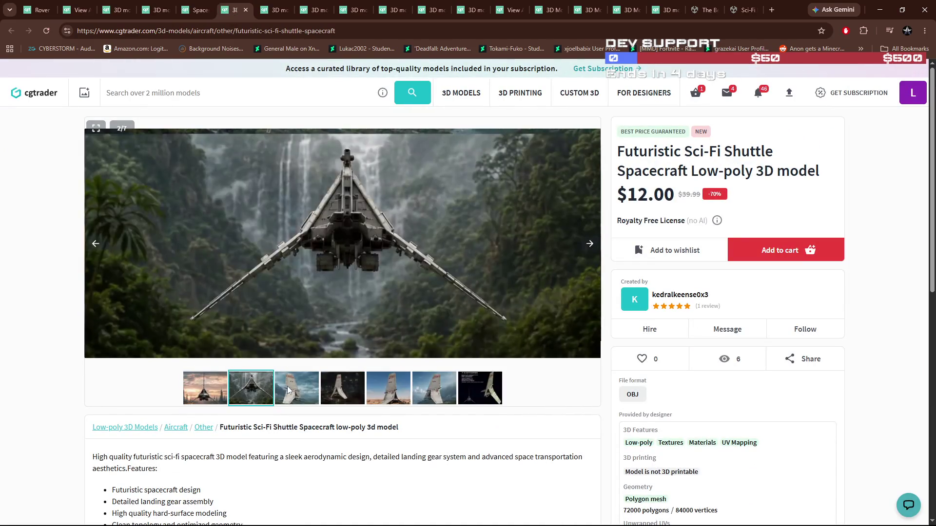
click(288, 390)
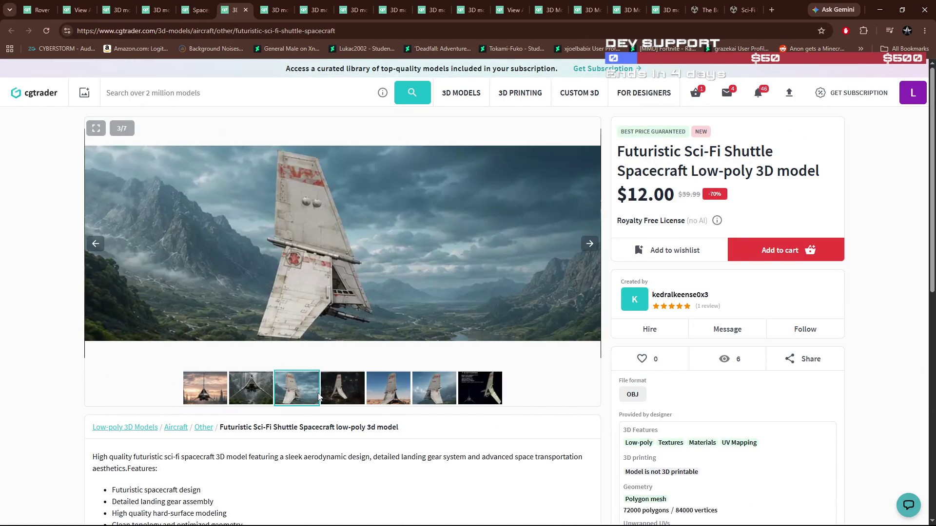
click(349, 394)
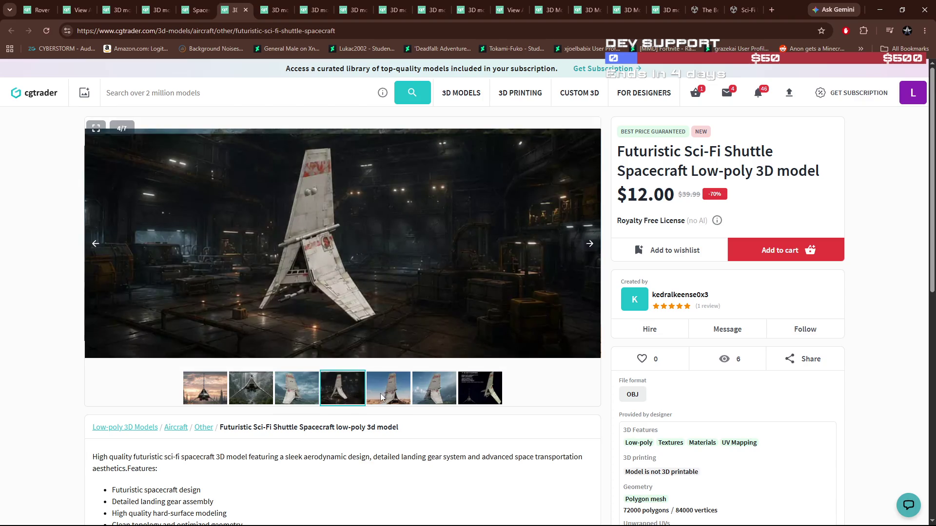
click(382, 398)
scroll(423, 398, down, 2)
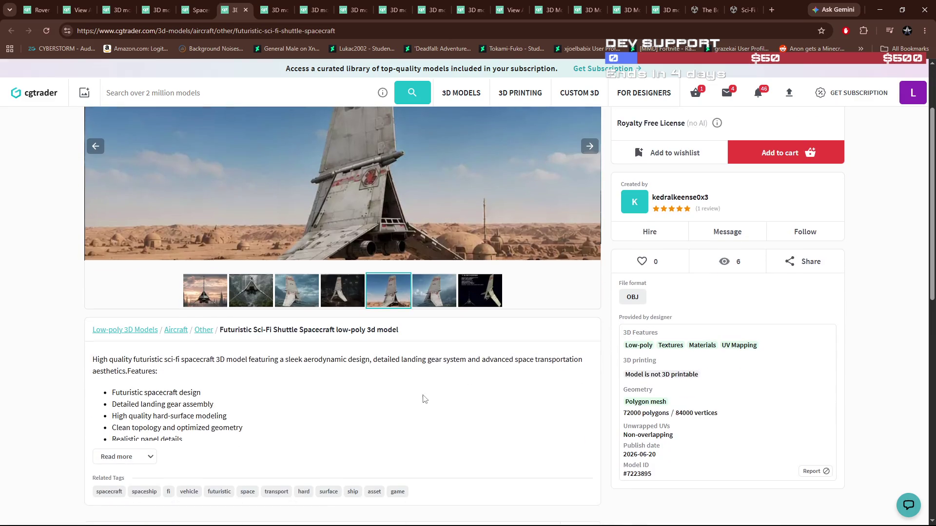
scroll(422, 396, up, 1)
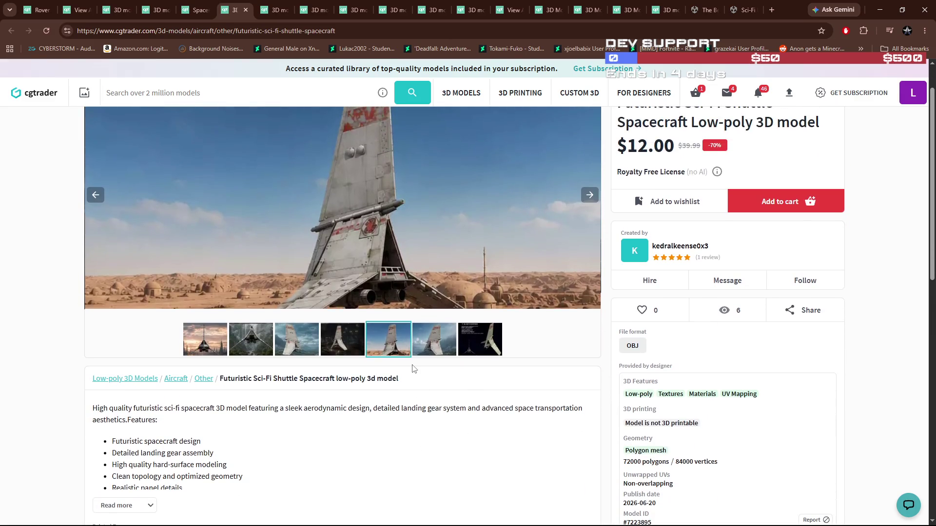
click(432, 343)
click(475, 347)
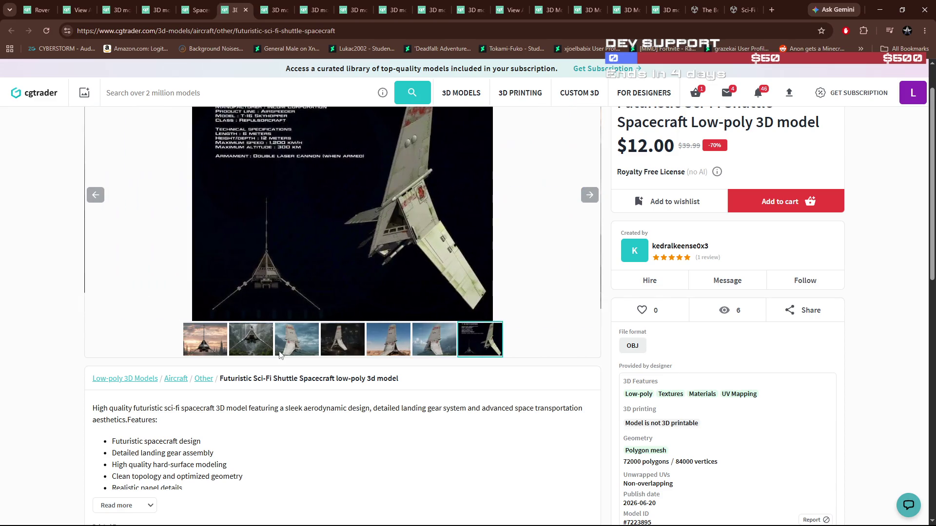
click(235, 349)
click(209, 347)
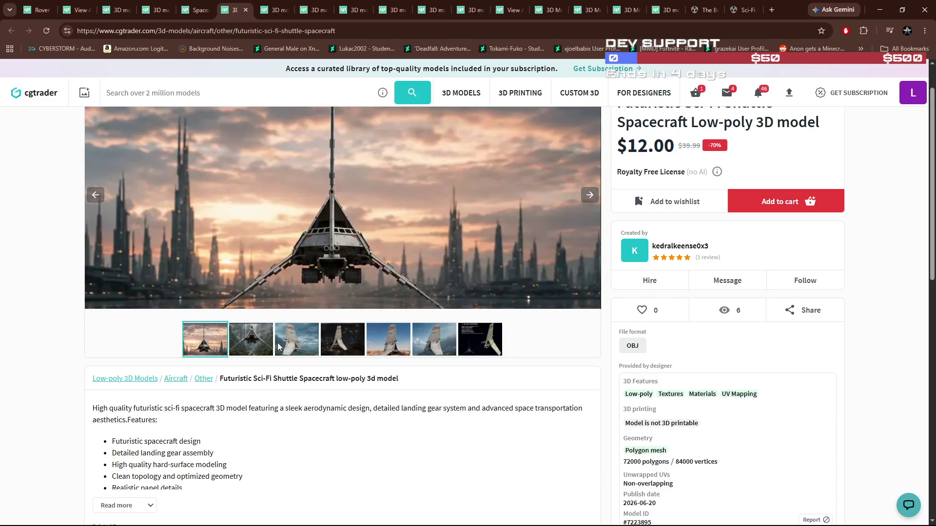
click(297, 347)
scroll(390, 430, up, 1)
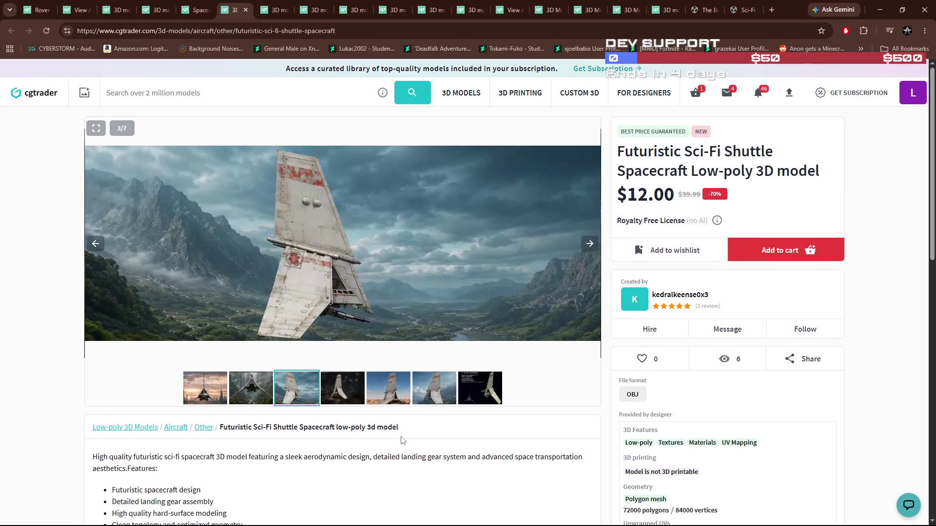
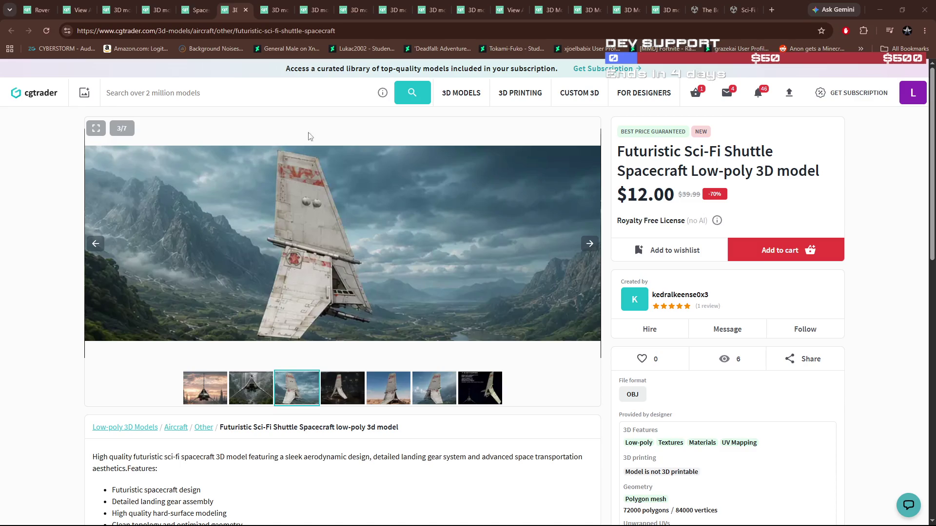
Like the Futuristic Sci-Fi Shuttle model and dismiss the Share popup
click(273, 9)
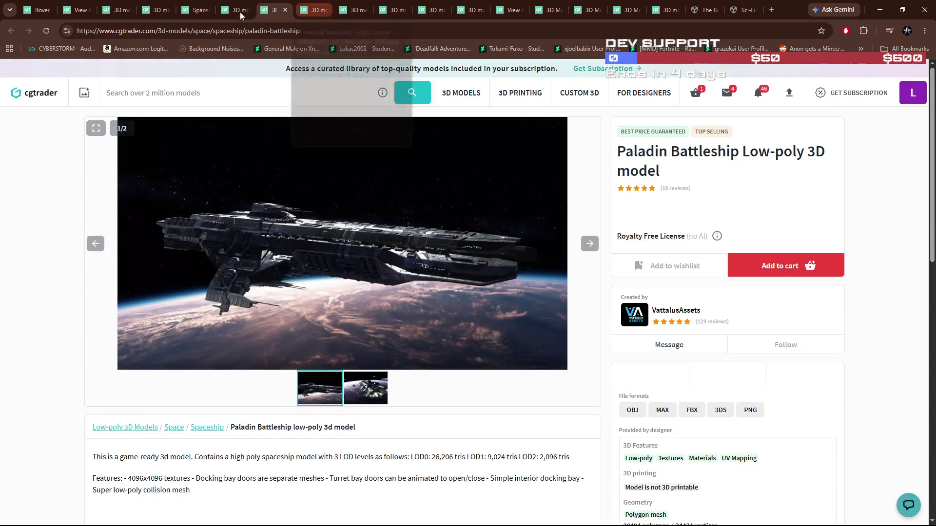
click(234, 11)
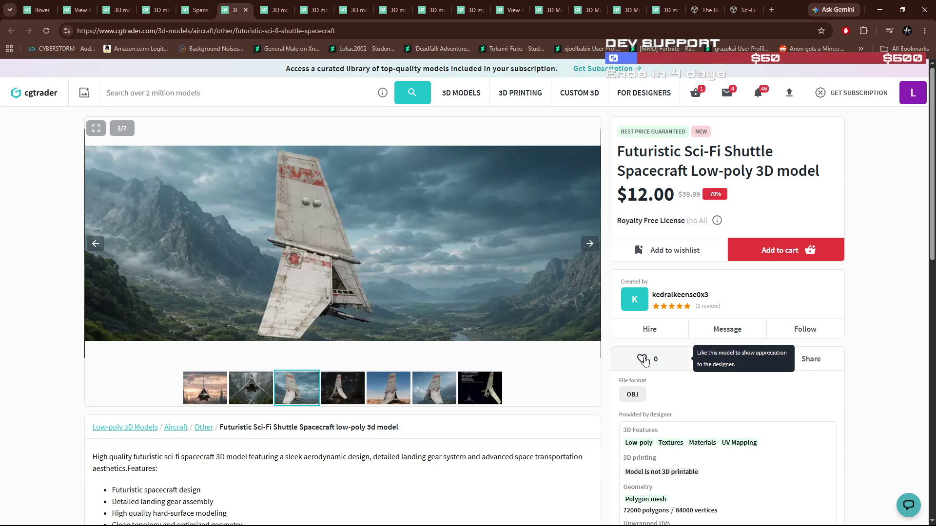
click(642, 360)
click(809, 359)
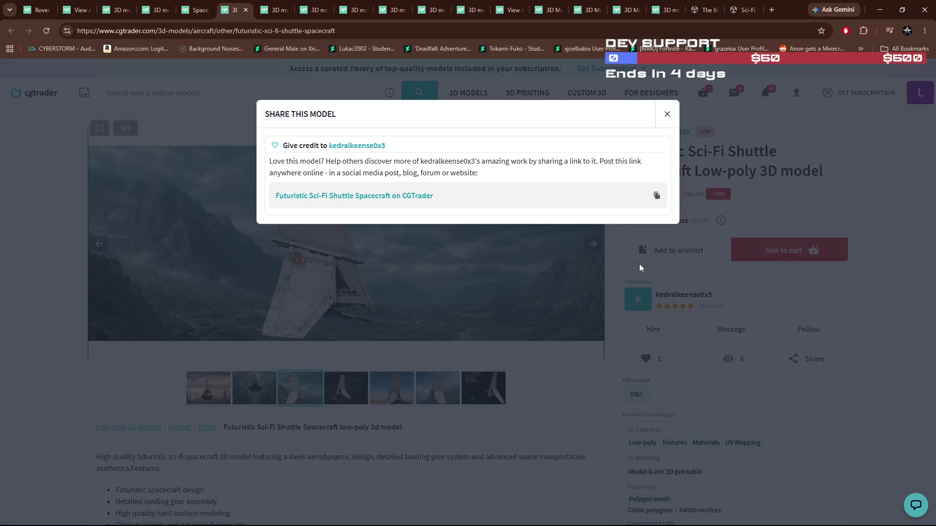
click(667, 115)
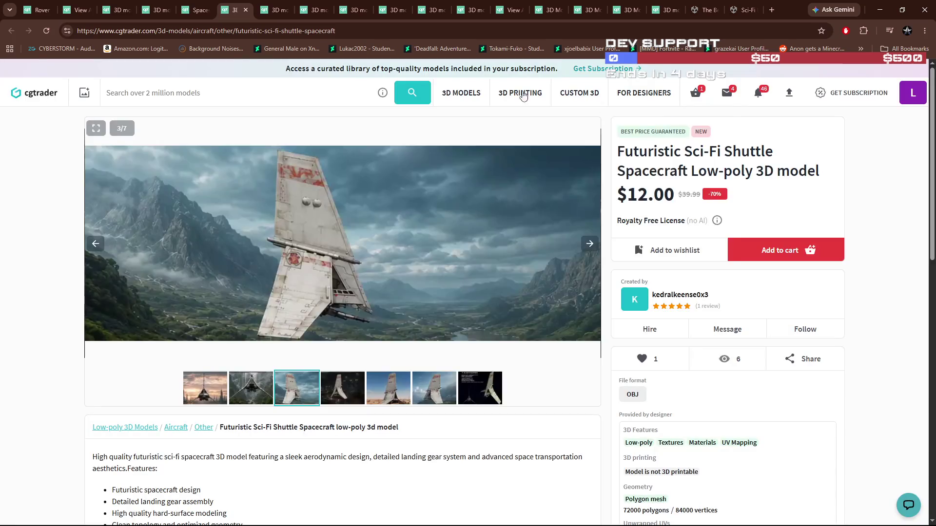
Like the Paladin Battleship, close its tab, and wishlist the sci-fi shuttle
click(276, 15)
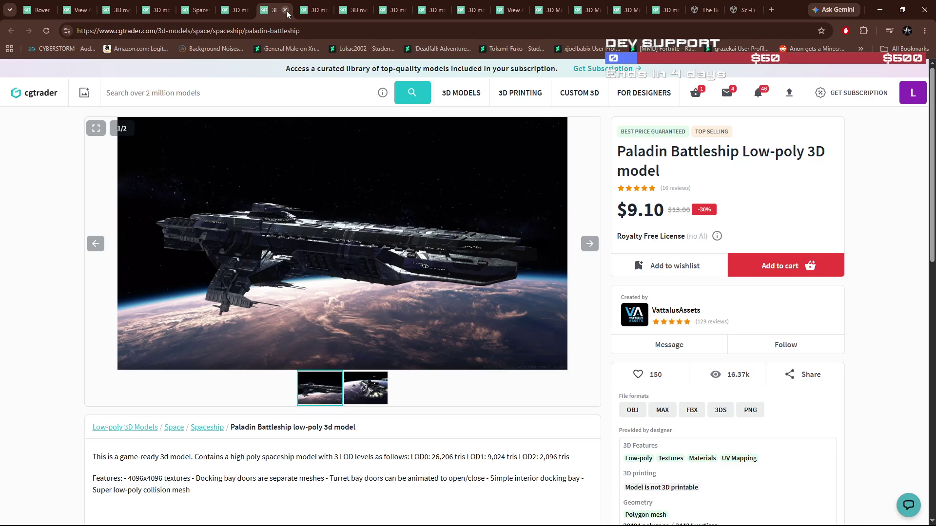
click(638, 374)
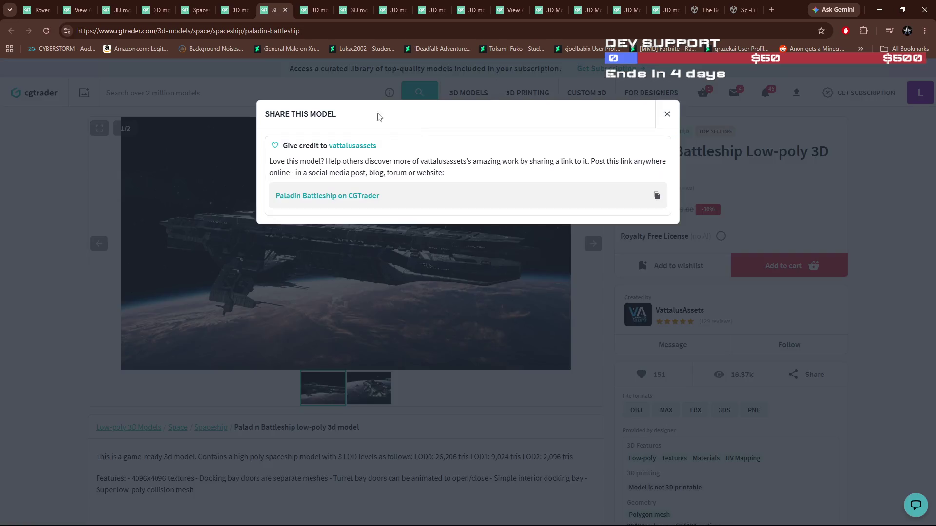
click(668, 114)
click(286, 10)
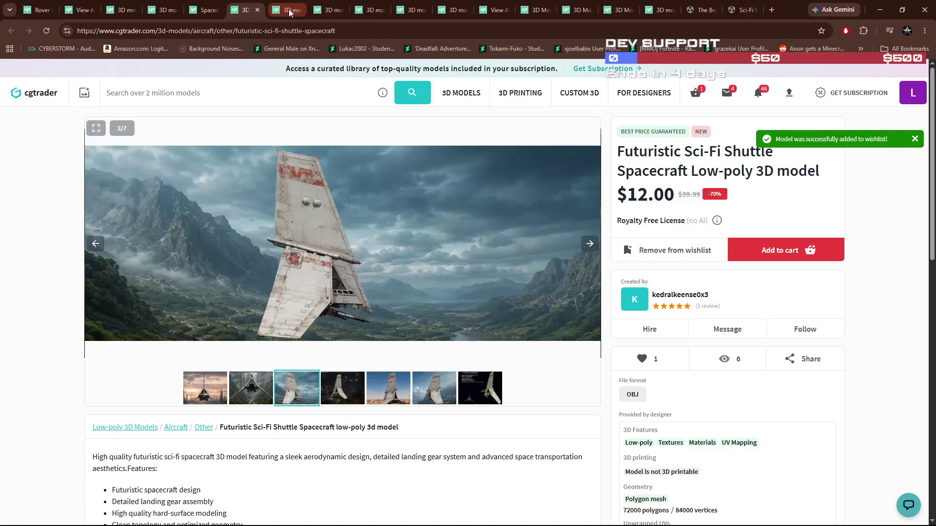
click(289, 11)
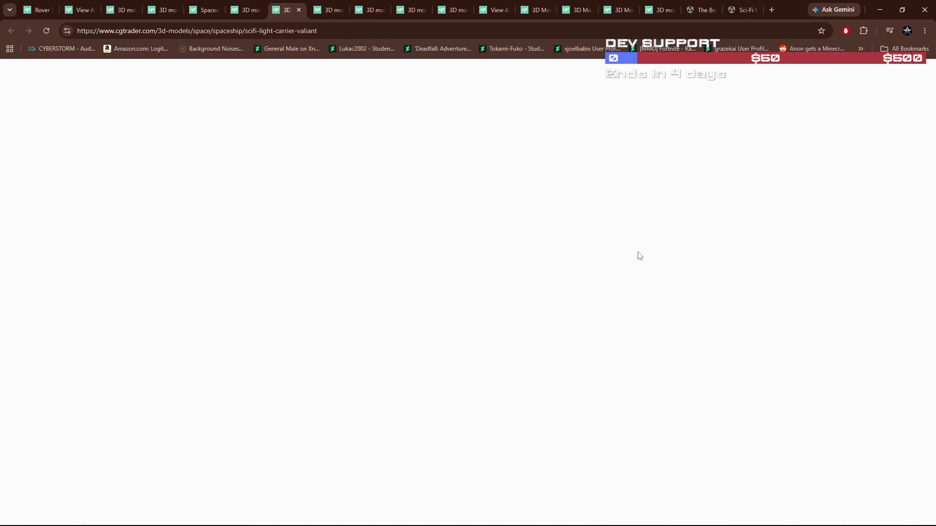
Preview the white texture image in the Valiant light carrier gallery, then close that tab
click(327, 13)
click(289, 11)
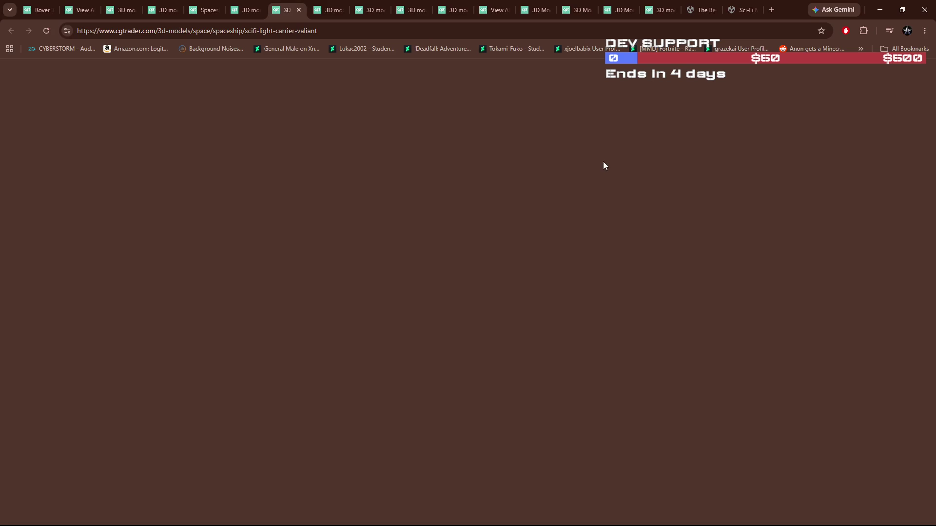
click(246, 10)
click(287, 10)
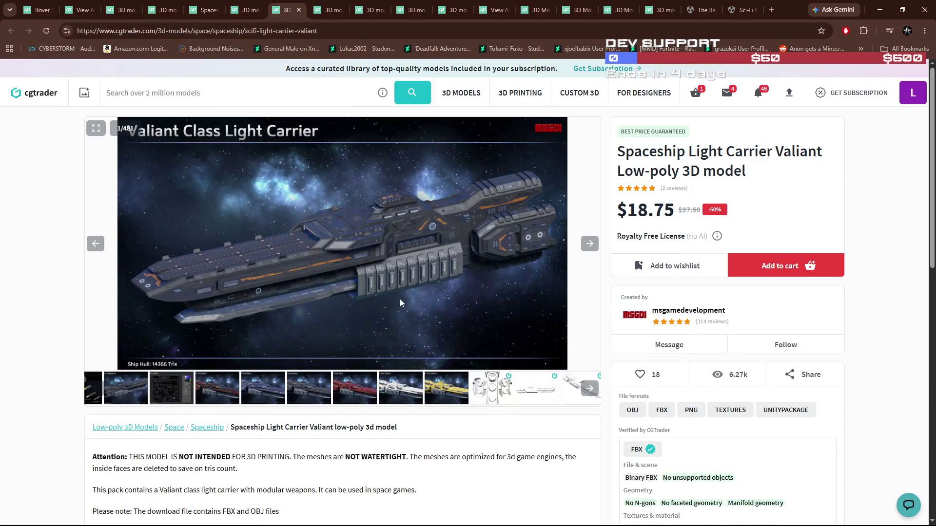
click(418, 379)
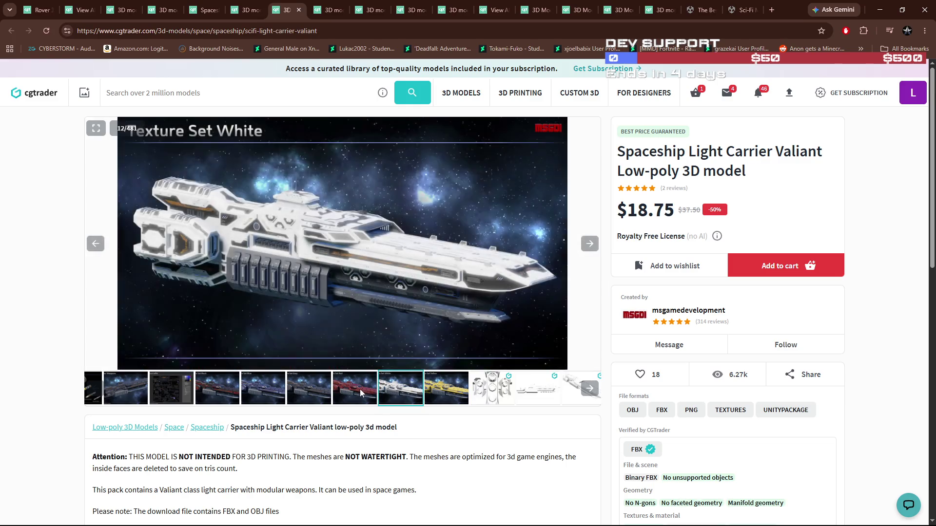
click(299, 10)
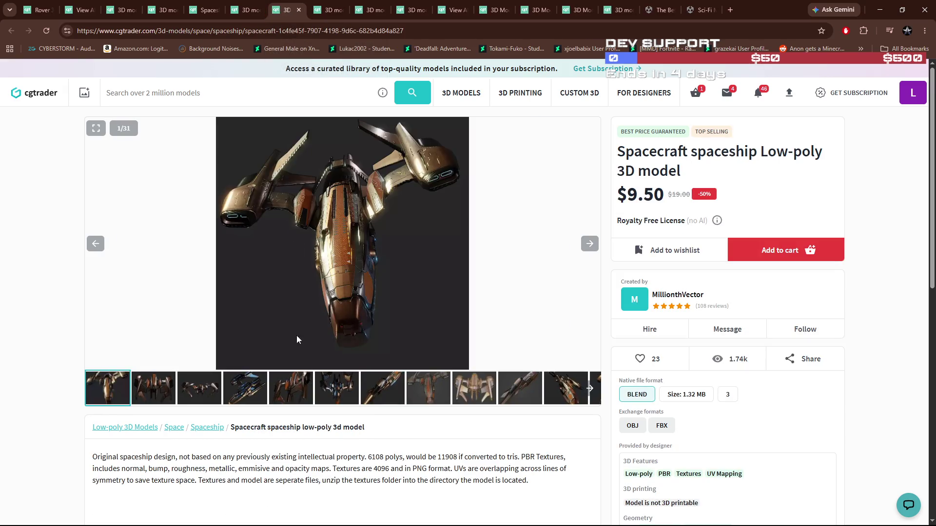
Browse the Spacecraft spaceship gallery preview images five through eleven
click(250, 387)
click(289, 390)
click(340, 394)
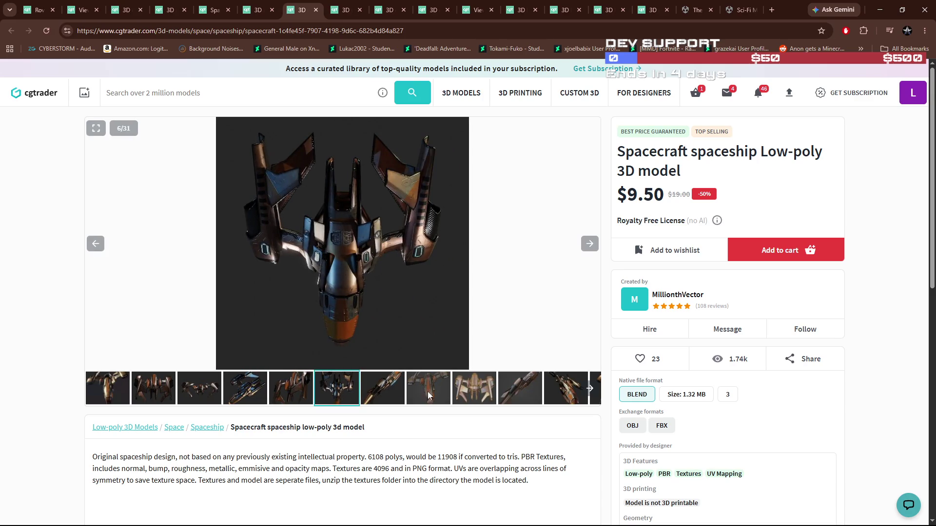
click(428, 392)
click(473, 394)
click(521, 396)
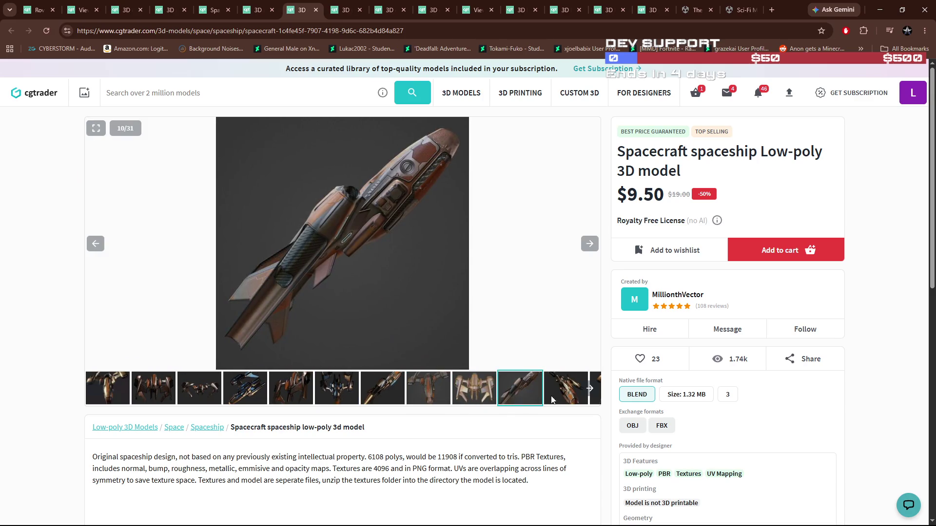
click(555, 400)
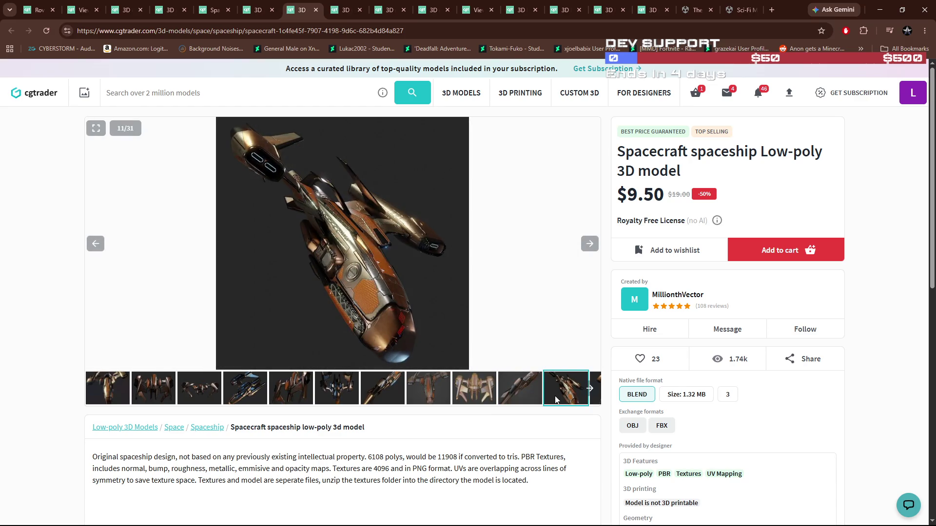
View the eighteenth preview, wishlist the Spacecraft spaceship model, and close its tab
click(589, 389)
click(364, 399)
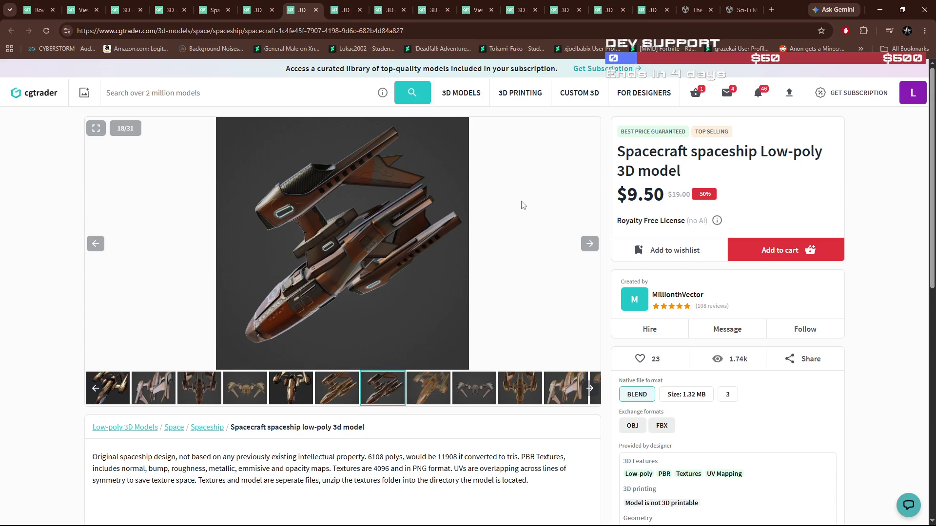
click(662, 251)
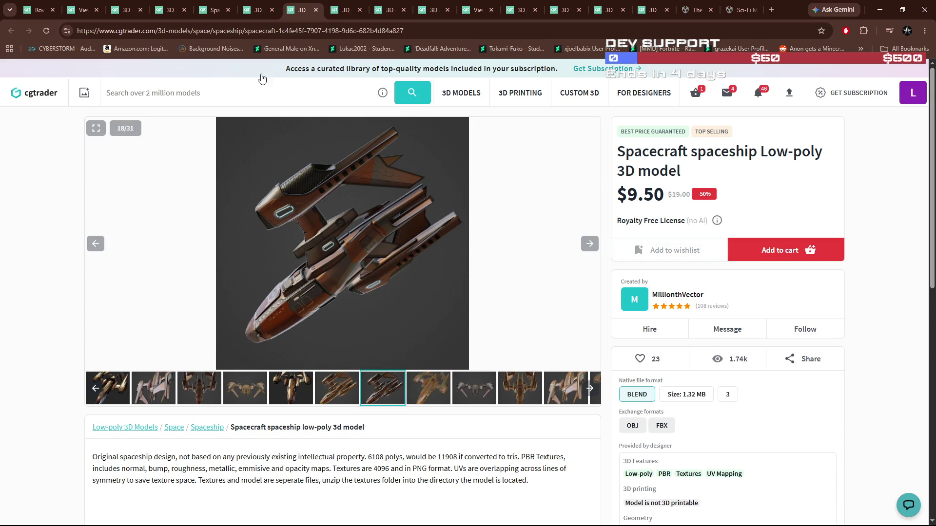
click(316, 10)
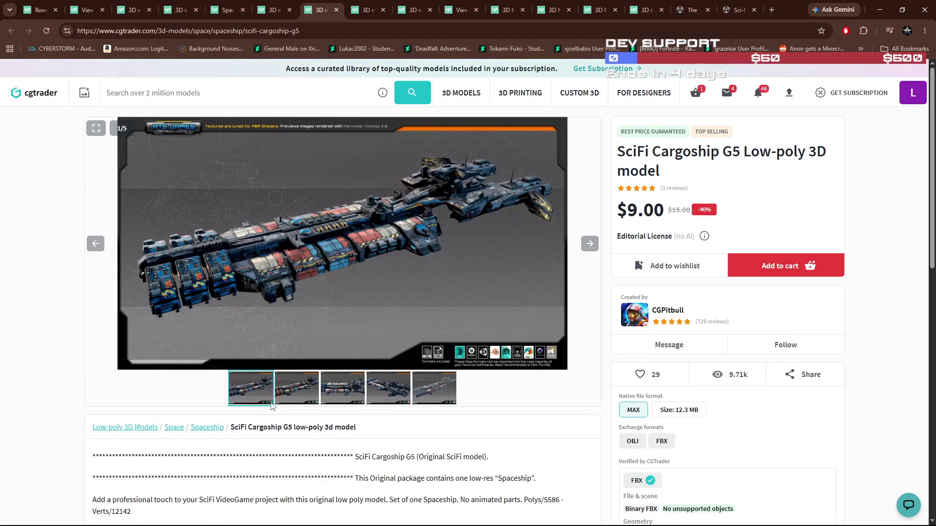
View the second and third SciFi Cargoship G5 previews, wishlist it, and close its tab
click(293, 391)
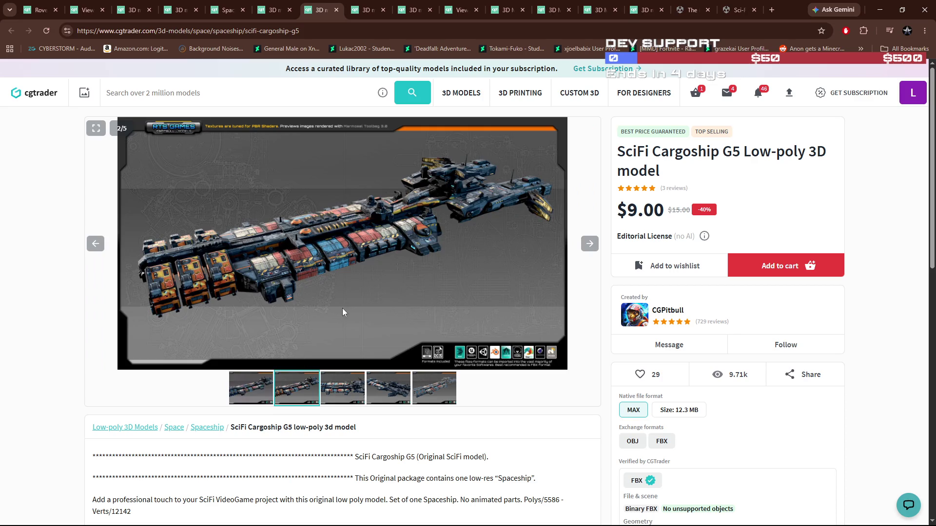
click(333, 389)
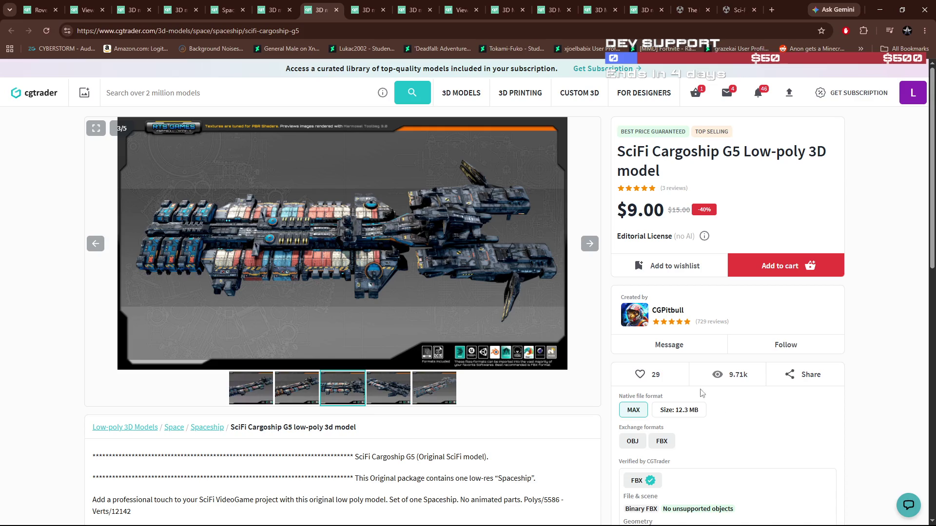
click(679, 271)
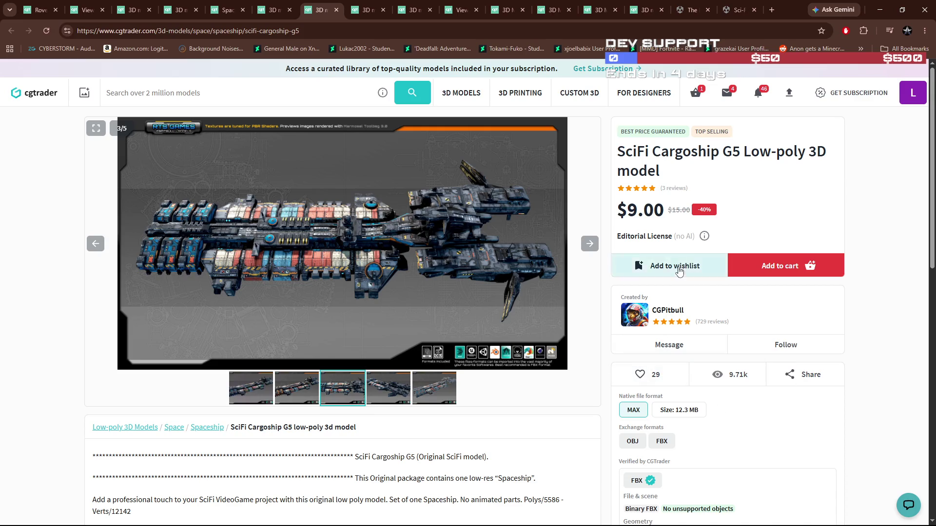
click(336, 10)
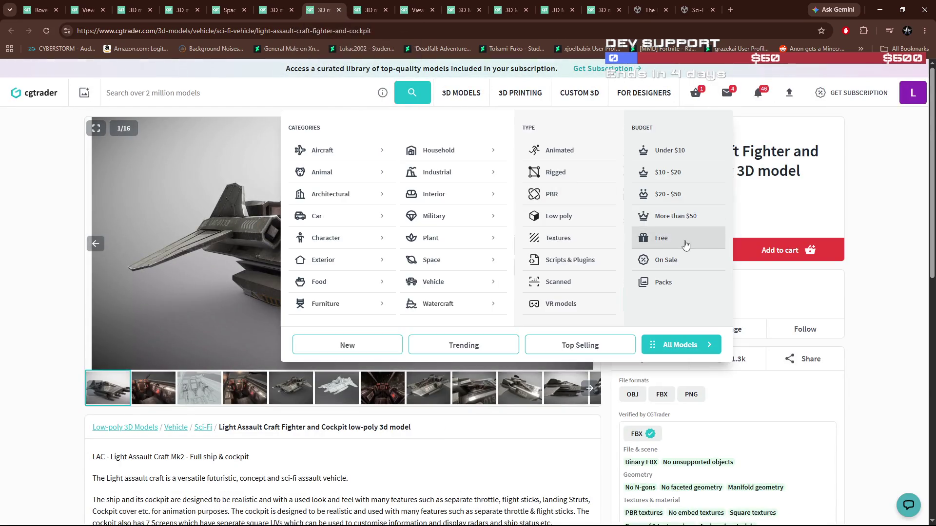
Wishlist the Light Assault Craft Fighter and Cockpit ($69.99) and view its cockpit preview
click(682, 250)
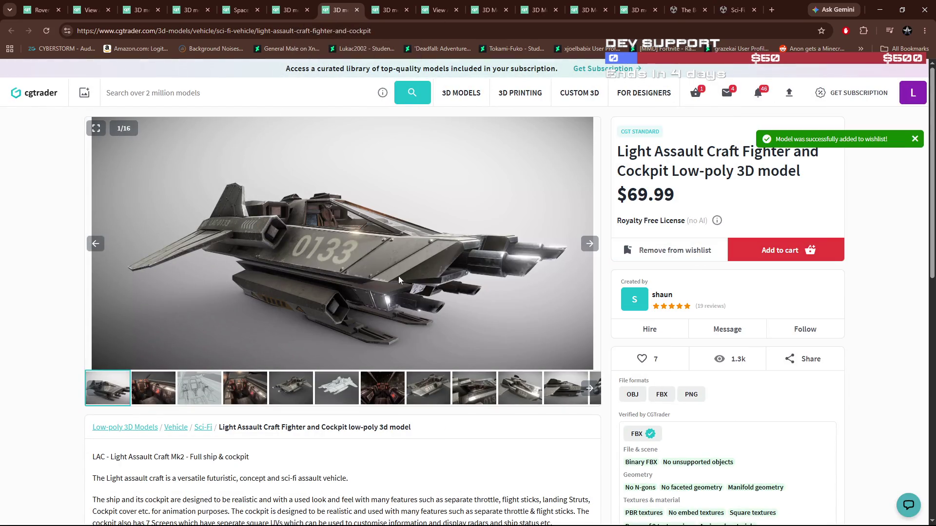
click(150, 396)
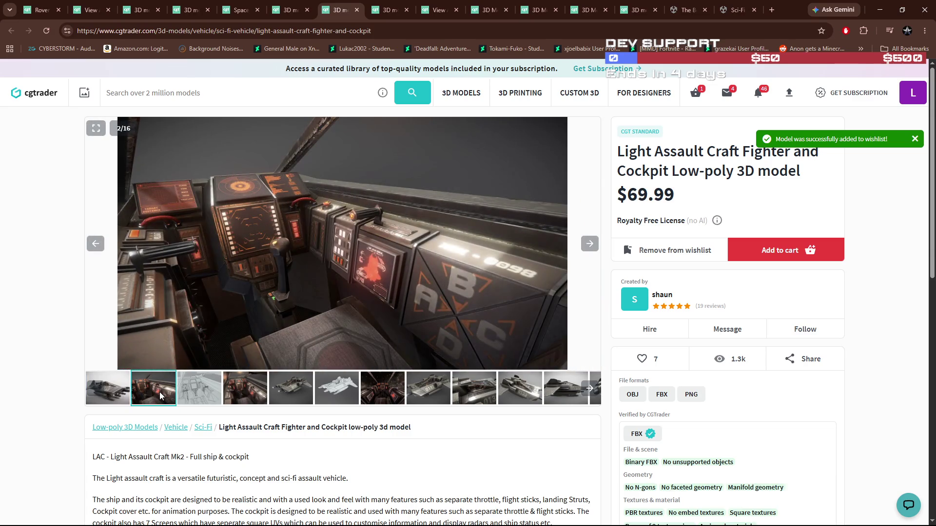
click(119, 391)
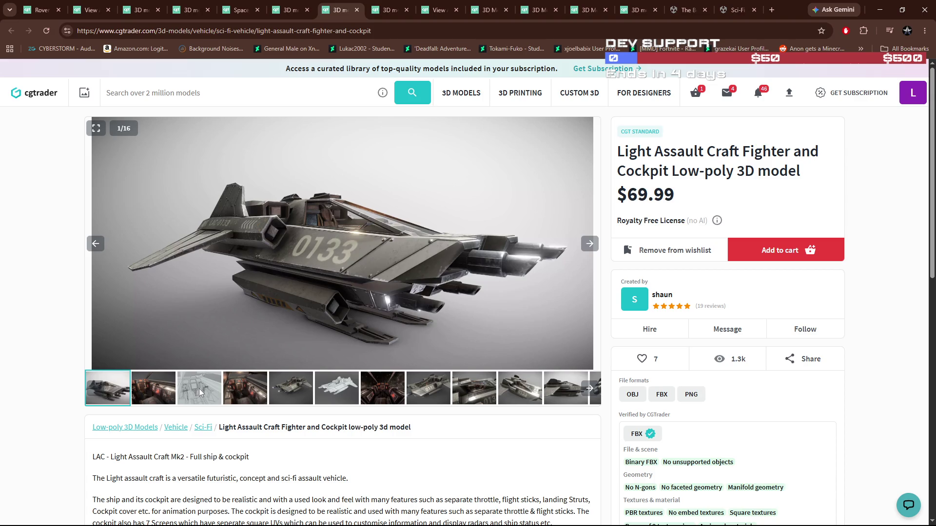
Browse the fighter gallery, switching between the fifth exterior image and the cockpit interior
scroll(267, 392, down, 1)
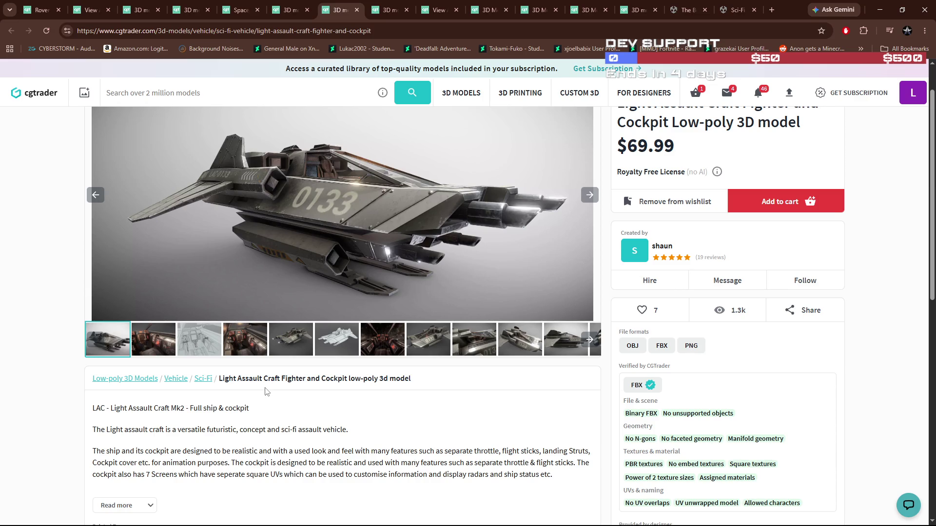
click(292, 344)
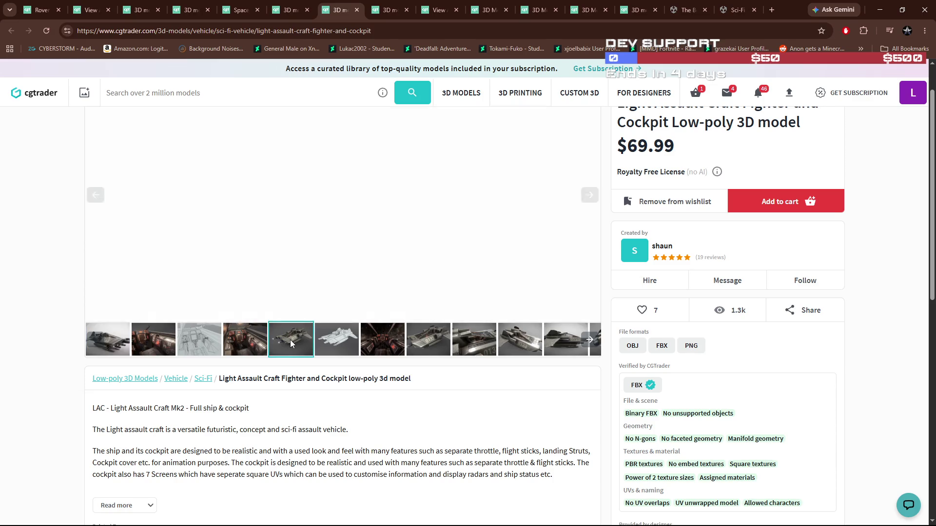
right_click(364, 227)
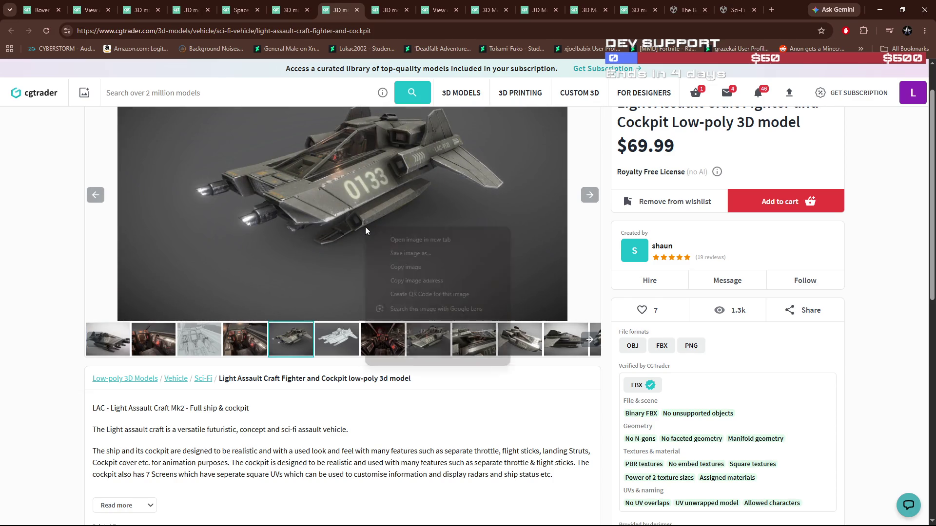
click(289, 217)
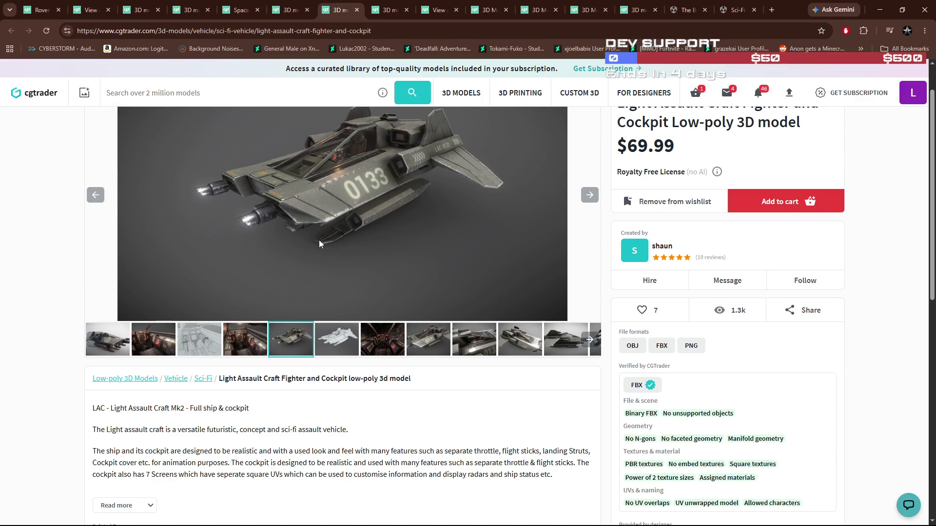
scroll(322, 241, up, 1)
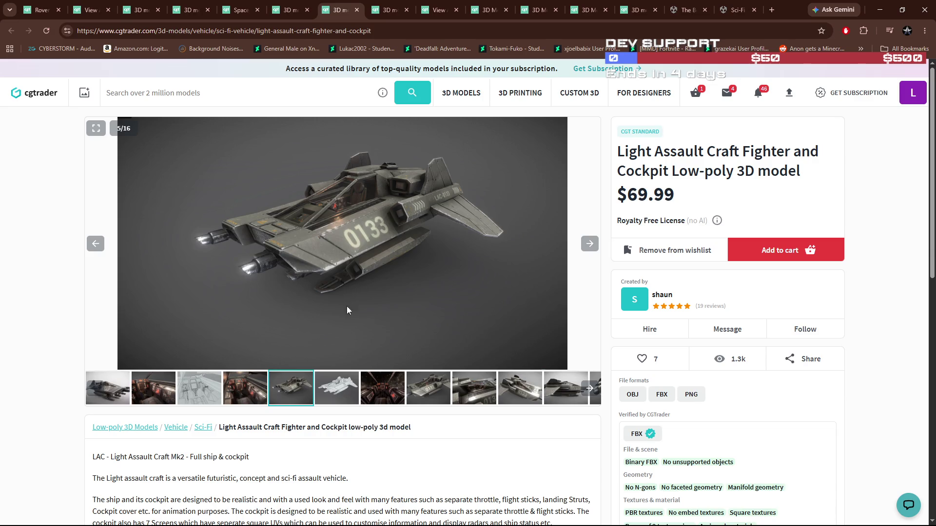
click(247, 388)
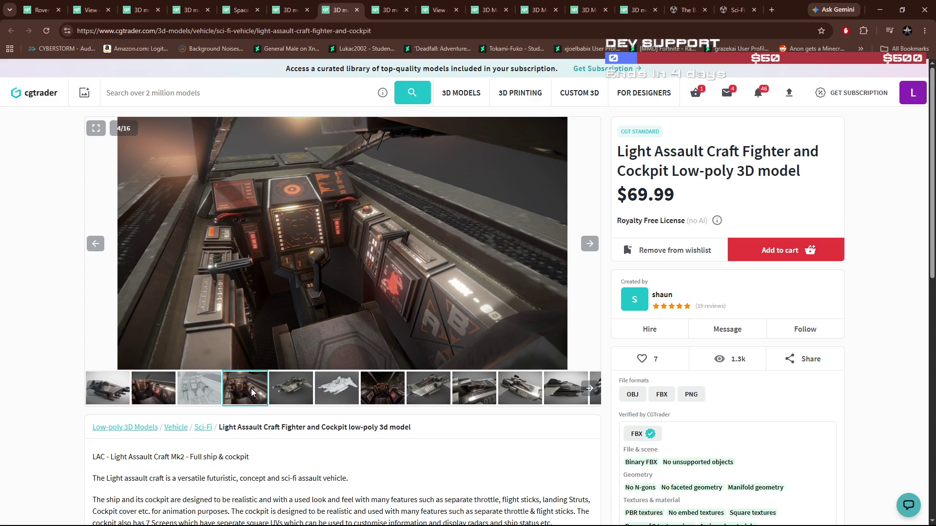
click(291, 394)
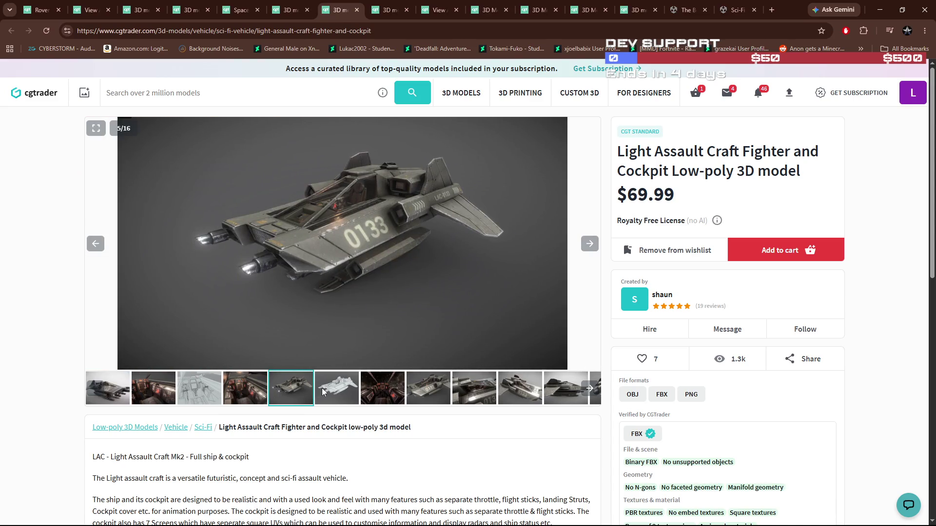
Browse the Heavy Assault Fighter gallery, wishlist it at $39.99, and close both fighter tabs
click(356, 10)
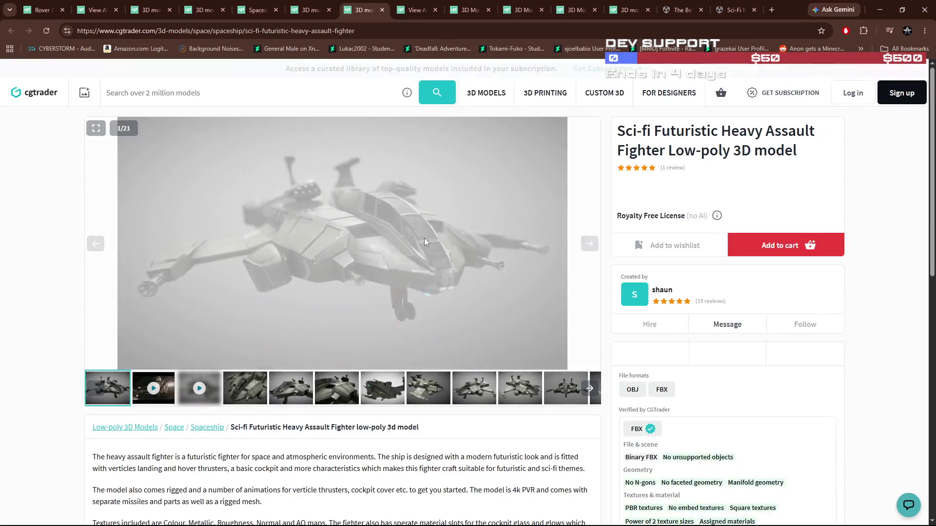
click(291, 389)
click(256, 392)
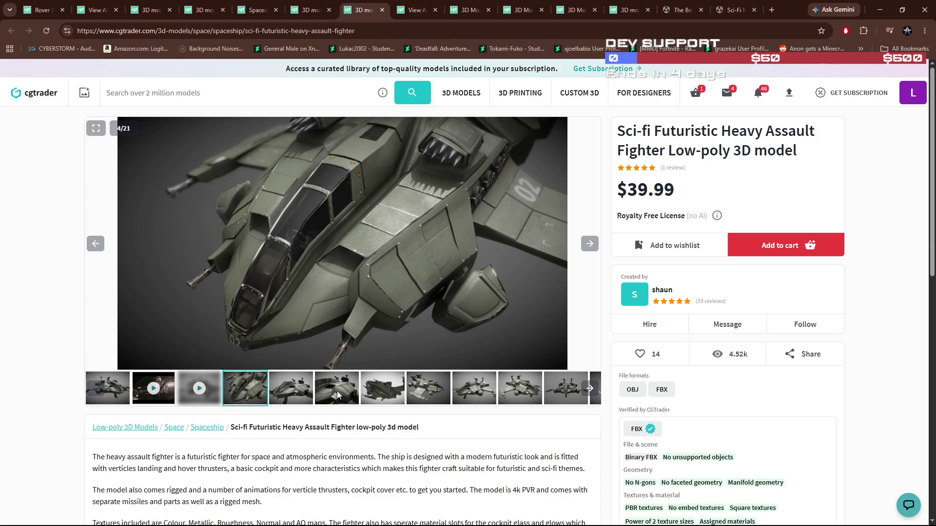
click(338, 394)
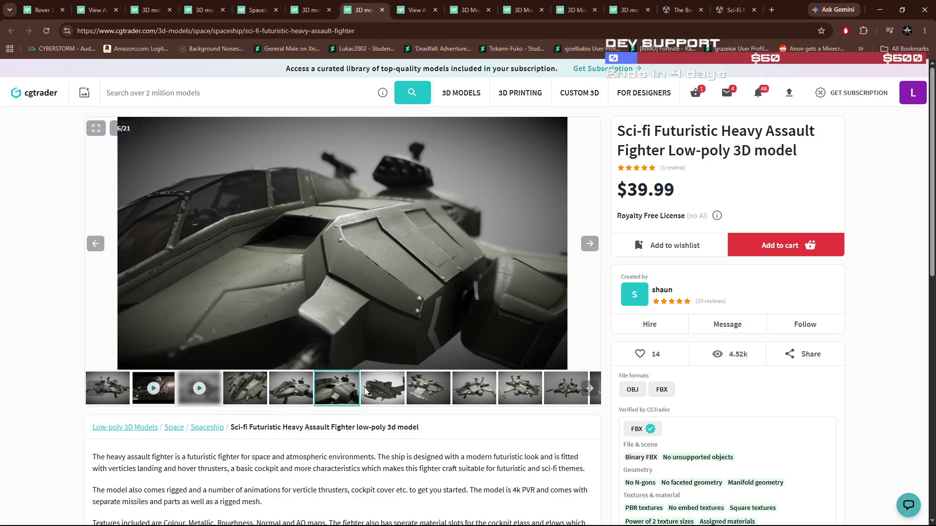
click(366, 391)
click(418, 395)
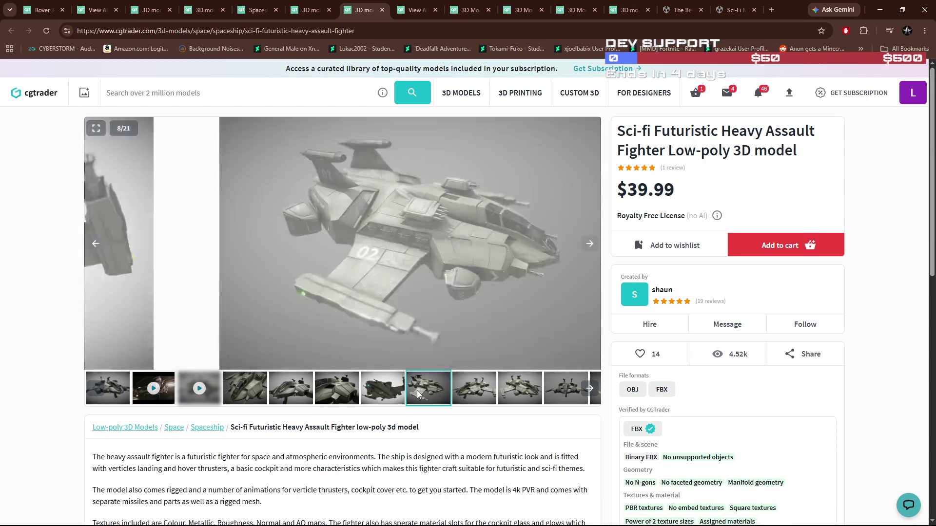
click(656, 245)
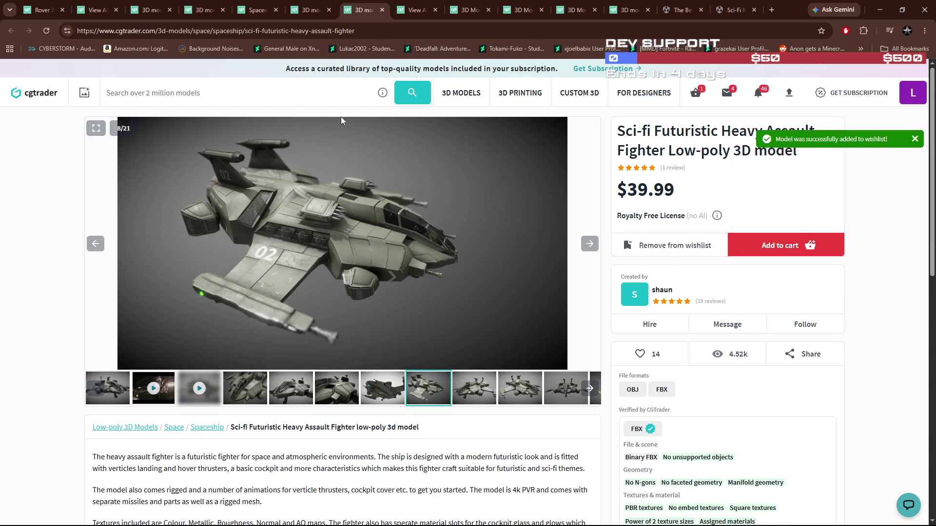
click(382, 9)
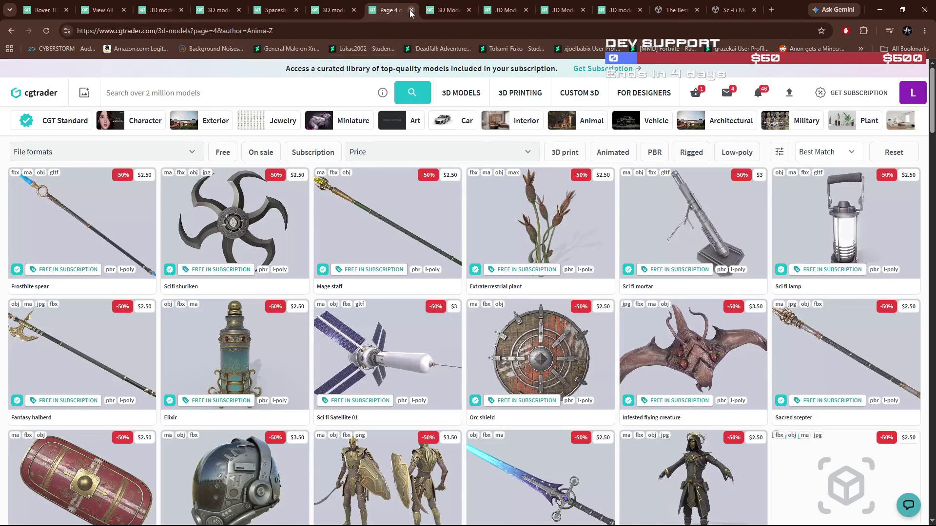
Close the author listing, add the Scifi Hovercraft collection ($9.50) to the cart, close its tab
click(411, 10)
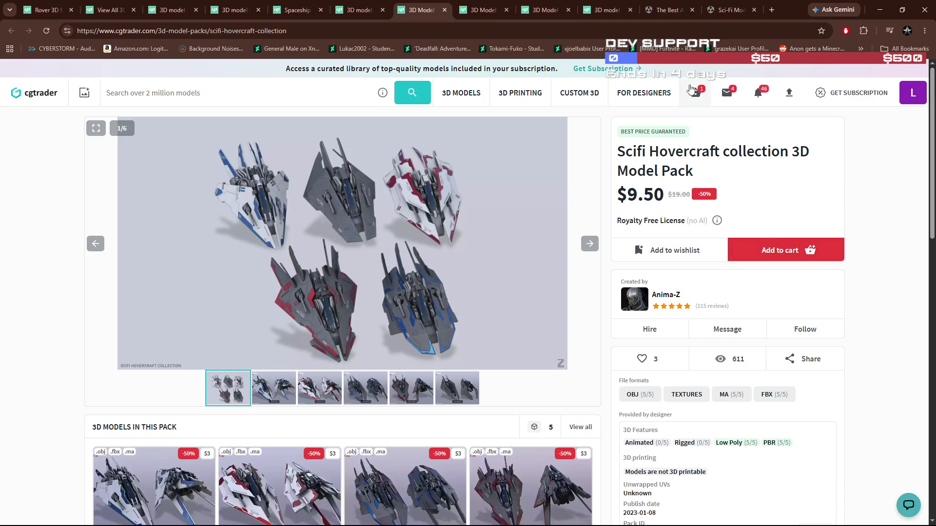
mouse_move(696, 96)
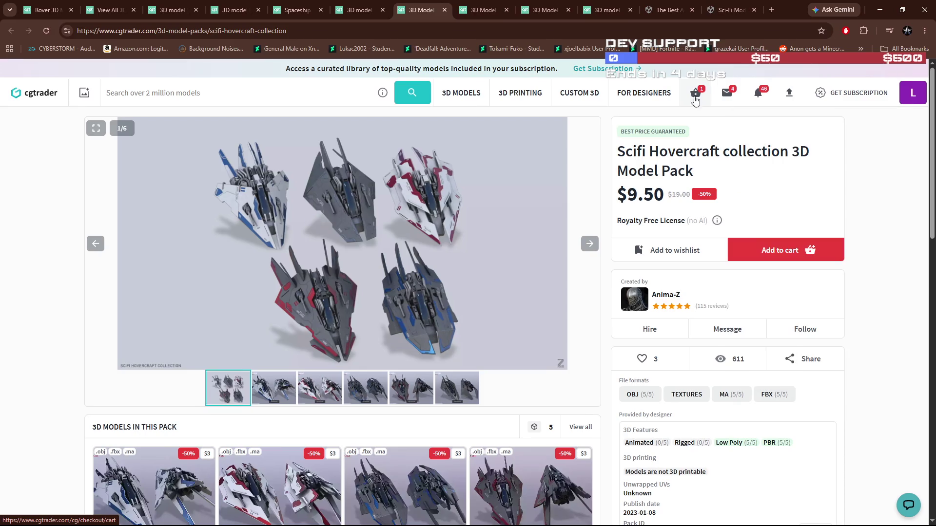
click(779, 251)
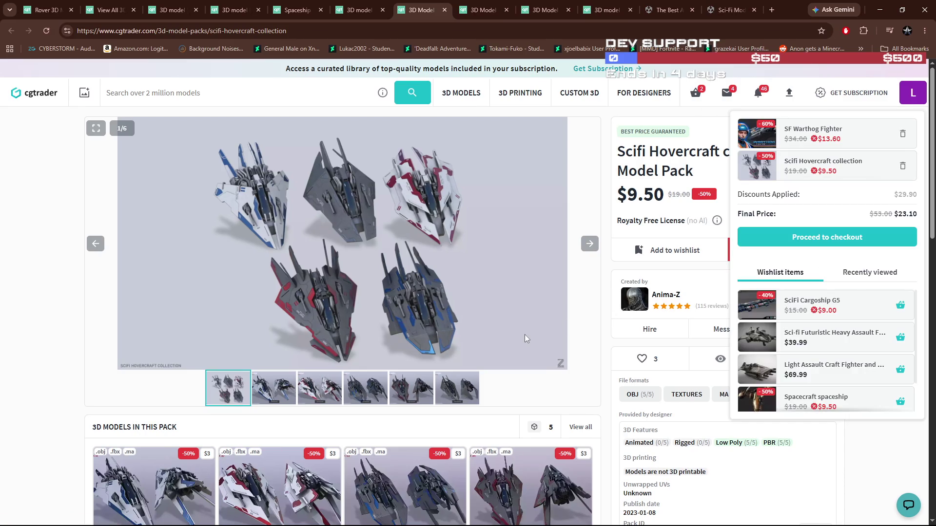
scroll(525, 335, down, 2)
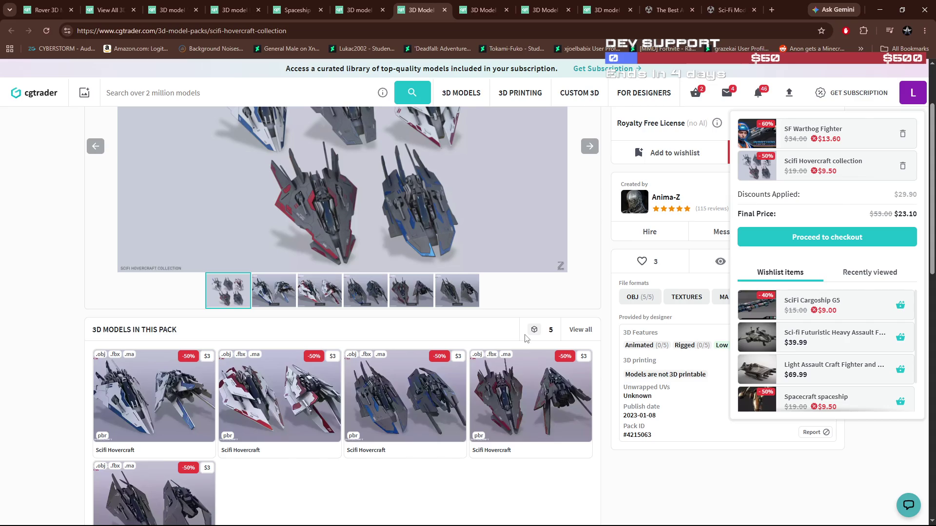
scroll(526, 339, up, 2)
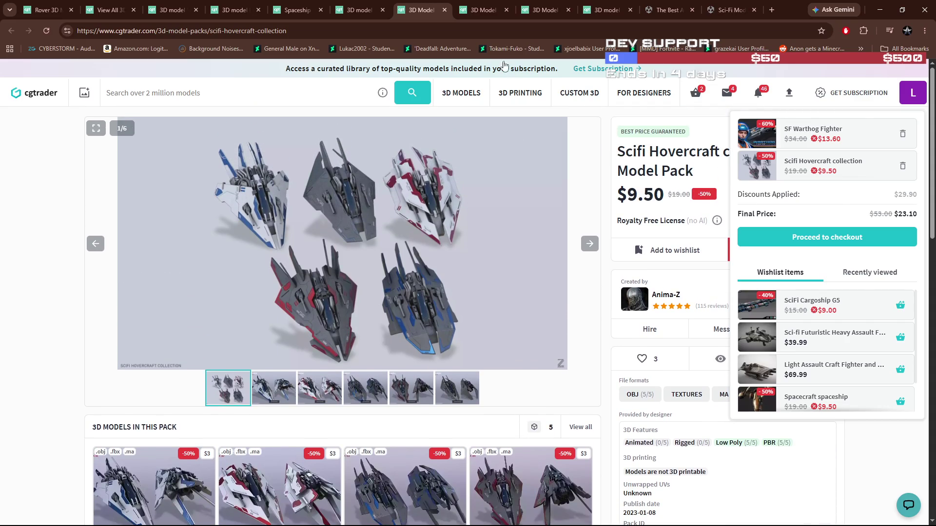
click(445, 10)
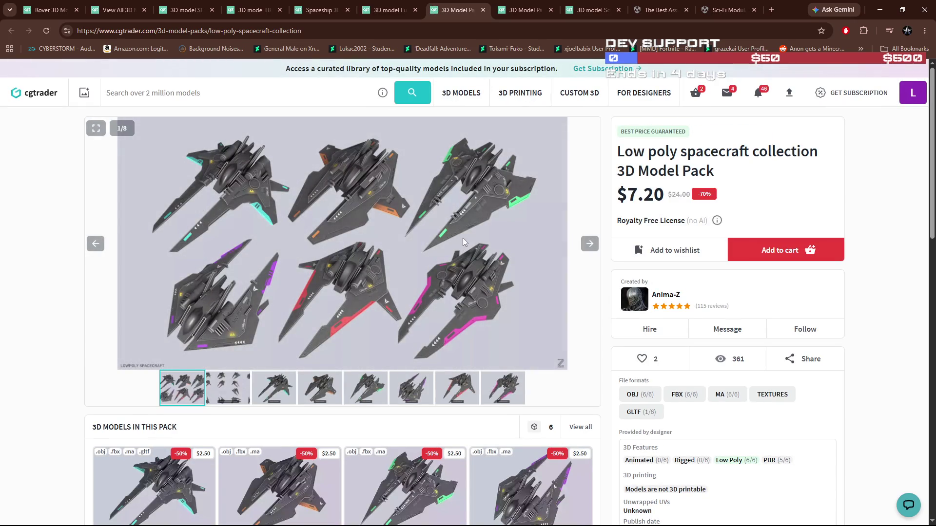
Add the Low poly spacecraft collection ($7.20) to the cart and close two tabs
click(768, 255)
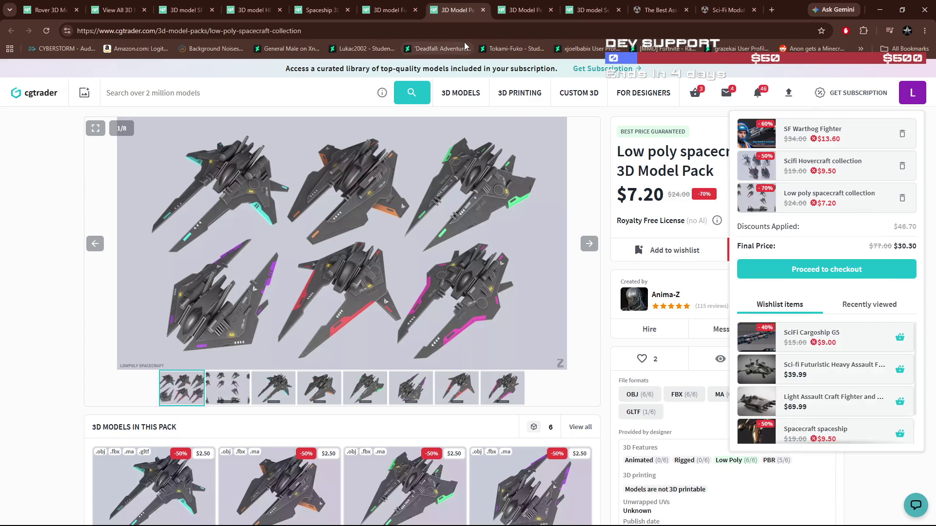
click(484, 9)
click(484, 10)
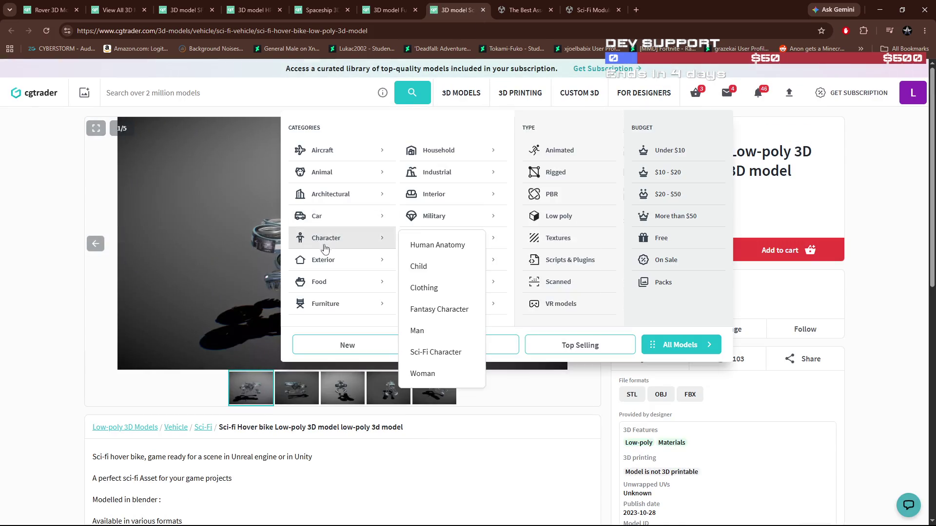
Wishlist the Sci-fi Hover bike and add it to the cart, totalling $35.30
click(666, 247)
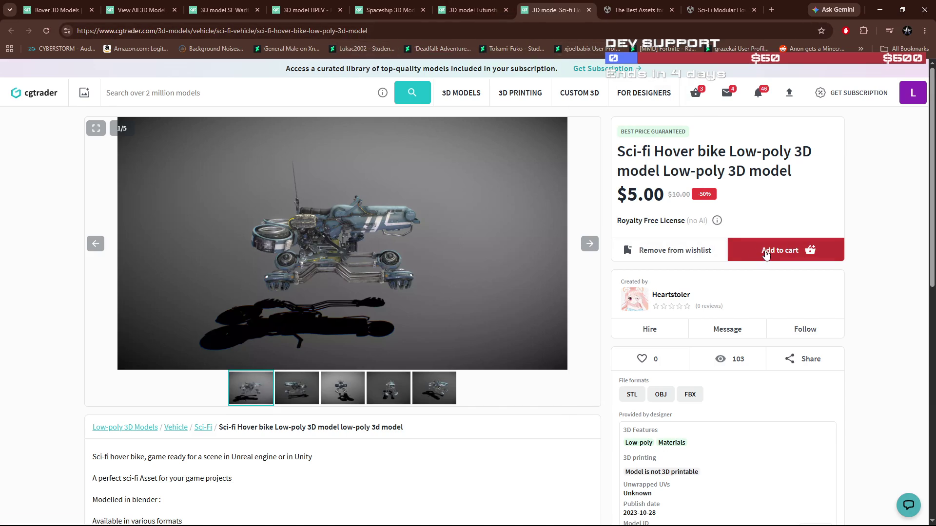
click(639, 250)
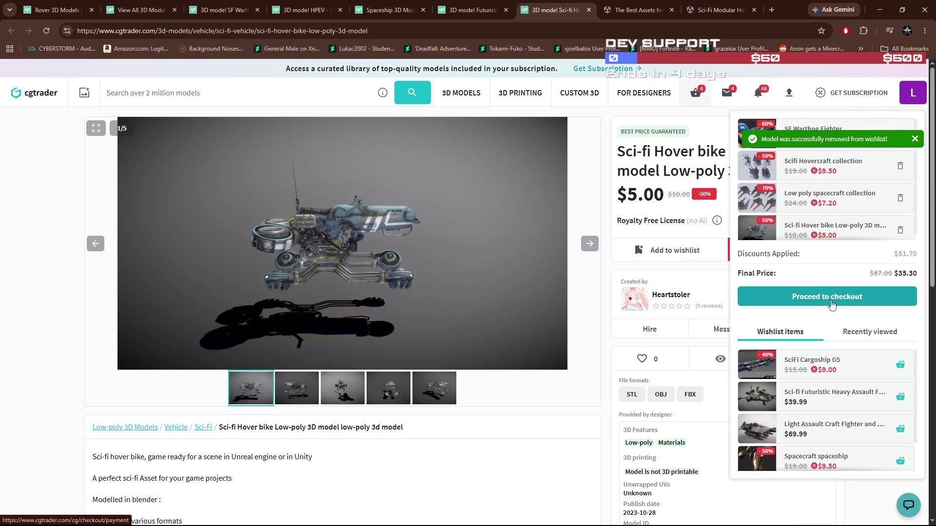
key(alt+Tab)
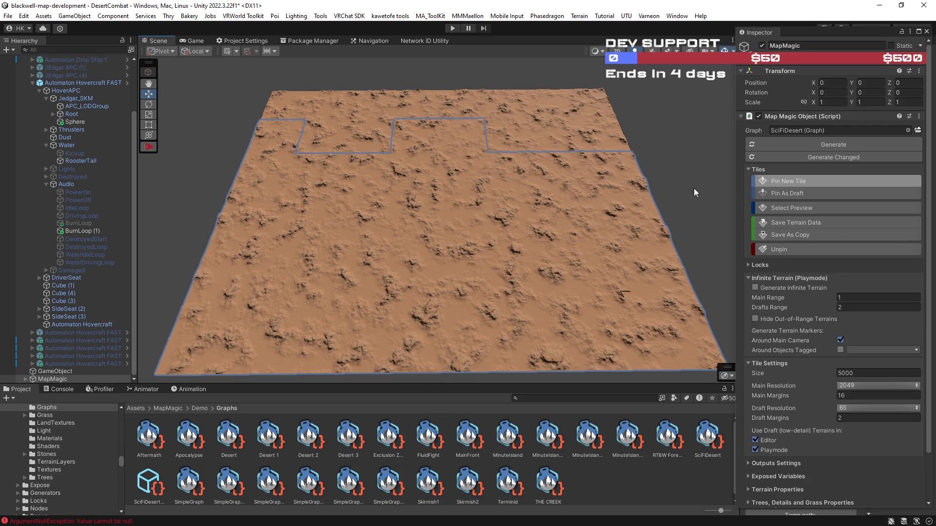
Pin a new row of MapMagic terrain tiles along the near edge of the desert
mouse_move(686, 171)
mouse_down()
mouse_move(700, 190)
mouse_move(686, 218)
mouse_up()
drag(686, 185, 685, 140)
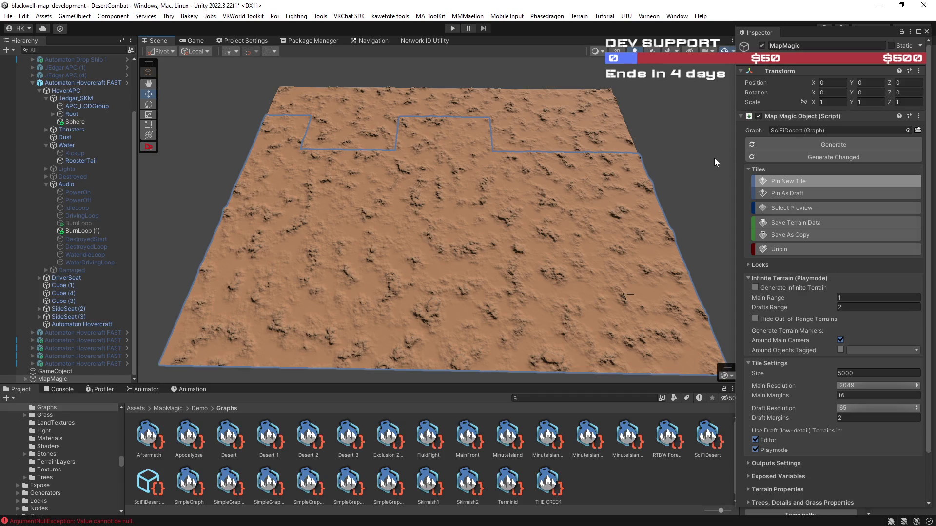
drag(715, 163, 717, 193)
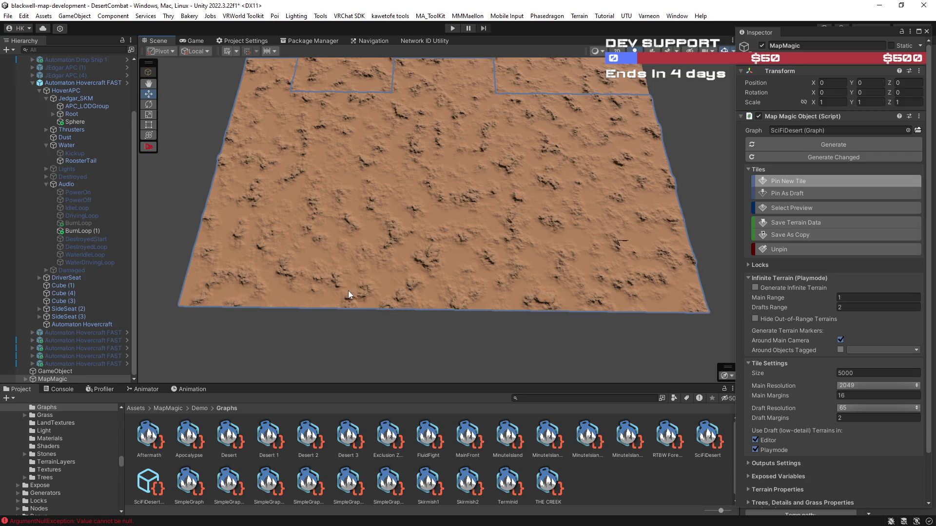
click(254, 330)
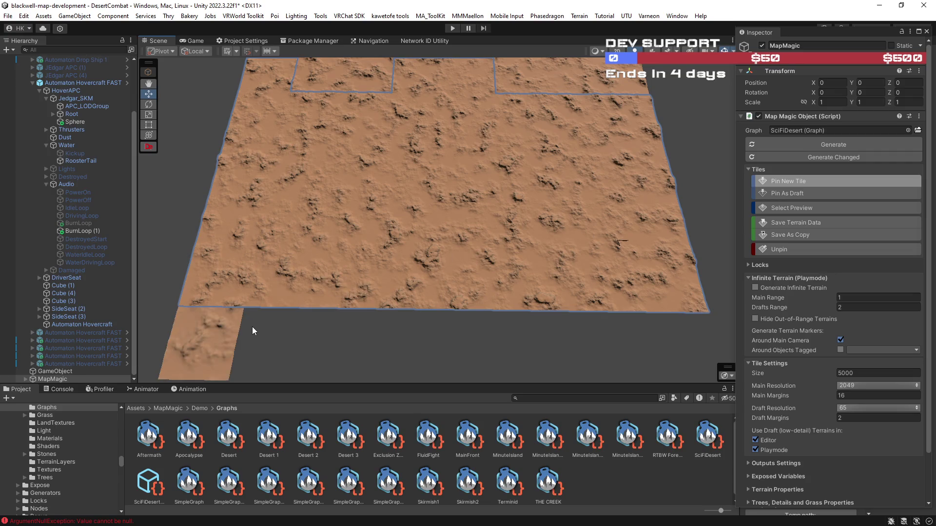
mouse_move(347, 337)
mouse_down()
mouse_move(601, 355)
mouse_move(674, 345)
mouse_move(639, 300)
mouse_up()
scroll(639, 300, down, 2)
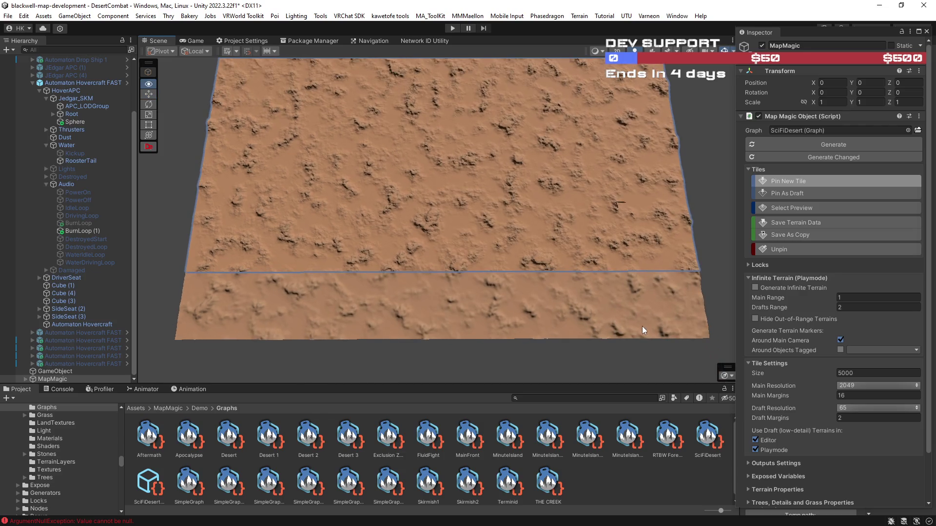
mouse_move(276, 354)
mouse_down()
mouse_move(233, 365)
mouse_move(669, 353)
mouse_move(449, 335)
mouse_up()
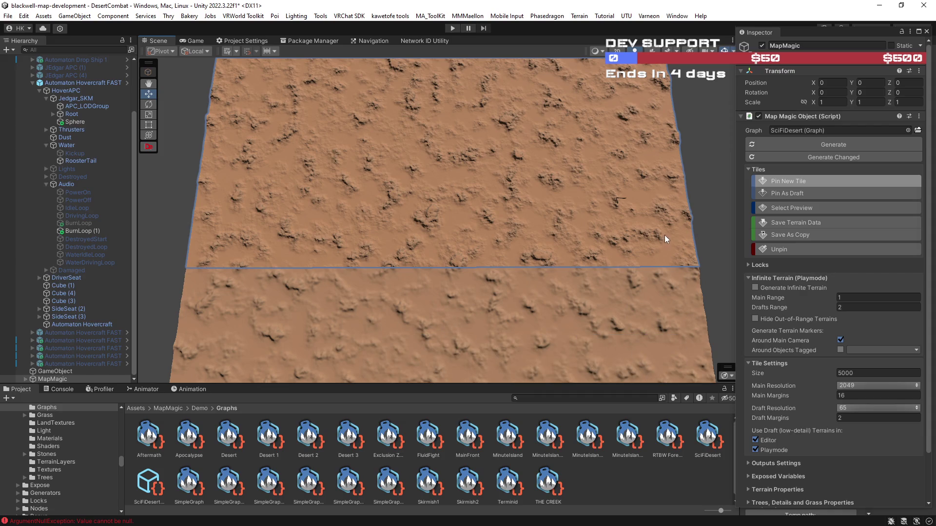
Orbit around the new tiles and select the empty GameObject
drag(669, 229, 659, 233)
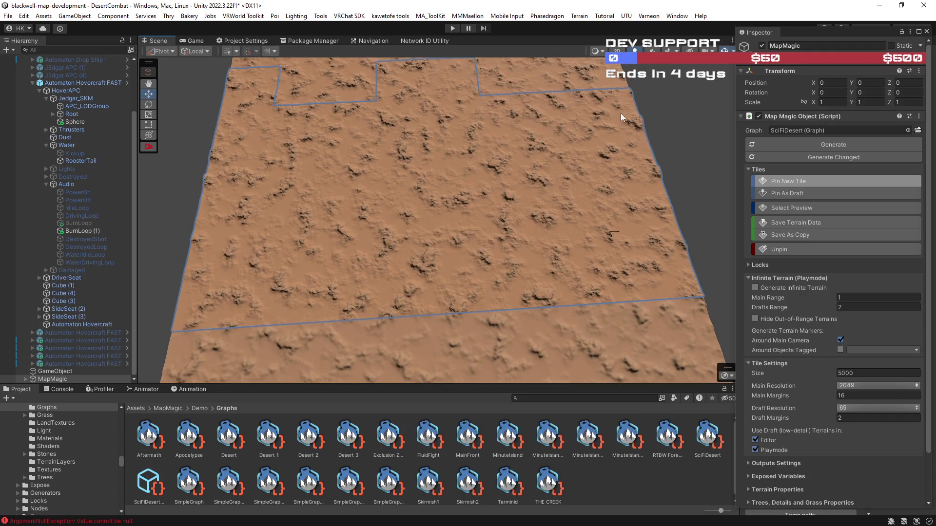
mouse_move(624, 111)
mouse_down()
mouse_move(627, 142)
mouse_move(659, 168)
mouse_move(672, 265)
mouse_move(633, 153)
mouse_up()
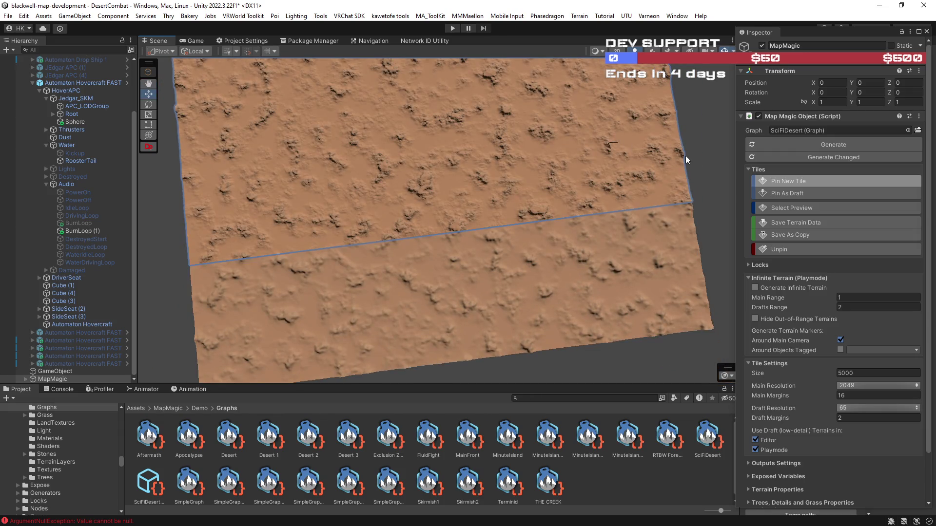
mouse_move(686, 127)
mouse_down()
mouse_move(695, 135)
mouse_move(693, 127)
mouse_up()
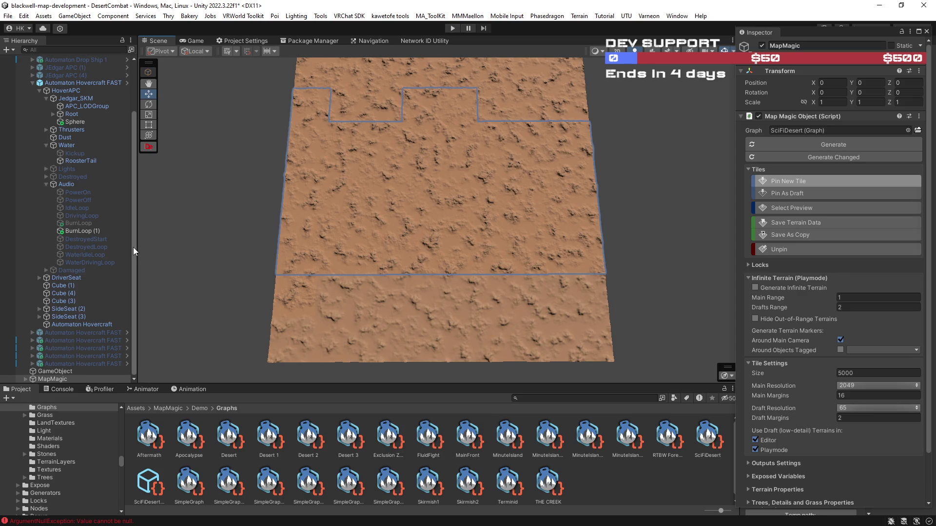
click(54, 371)
mouse_move(336, 307)
mouse_down()
mouse_move(369, 293)
mouse_move(449, 307)
mouse_move(365, 299)
mouse_move(324, 309)
mouse_move(447, 335)
mouse_up()
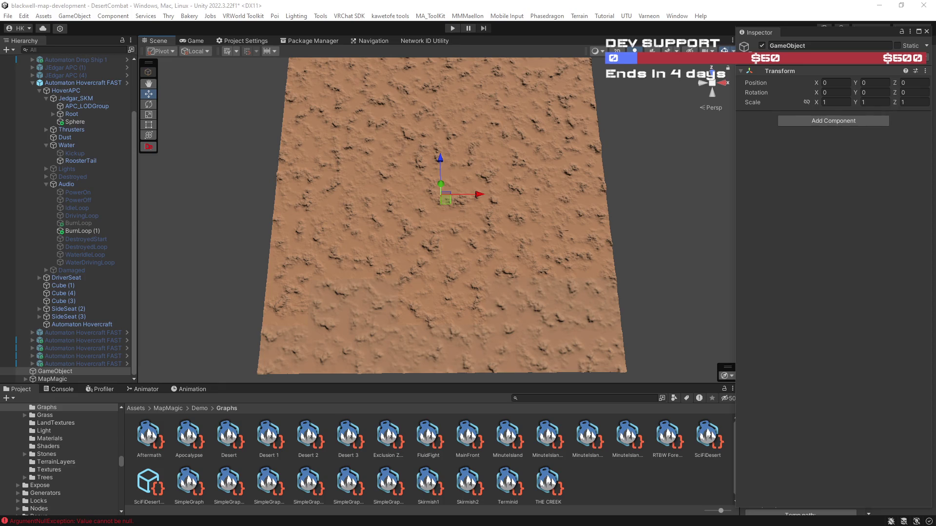
Bring the Scene view to ground level facing the desert horizon, then start a Project search
mouse_move(565, 240)
alt+mouse_down()
mouse_move(546, 235)
mouse_move(573, 224)
mouse_move(563, 240)
alt+mouse_up()
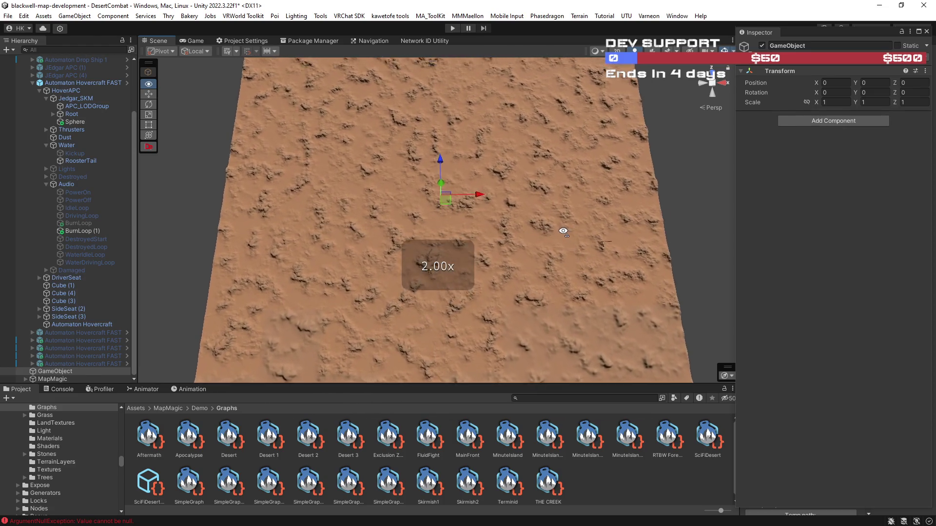
scroll(563, 231, up, 10)
mouse_move(577, 220)
mouse_down()
mouse_move(560, 167)
mouse_move(439, 122)
mouse_move(135, 47)
mouse_move(633, 46)
mouse_move(536, 47)
mouse_up()
click(574, 398)
text(S)
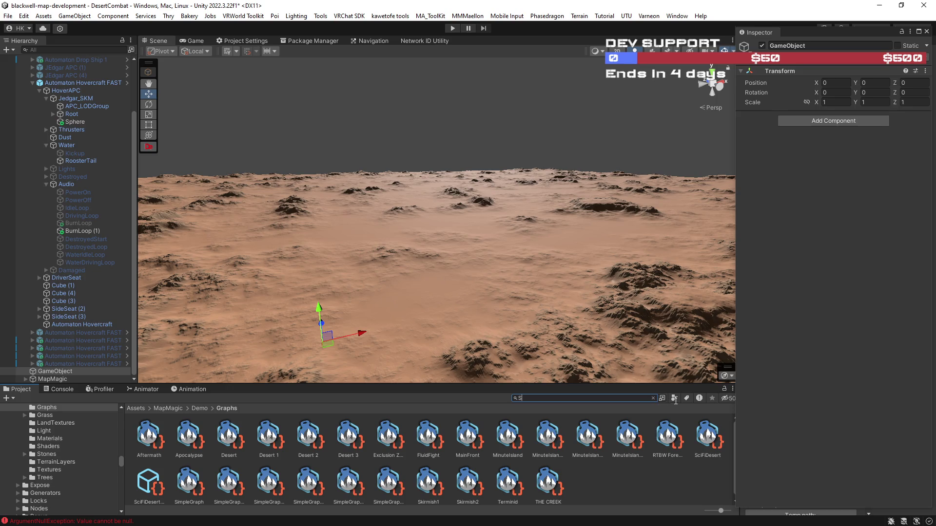
Filter the Project search 'SKY' to Material assets and enlarge the asset browser
text(KY)
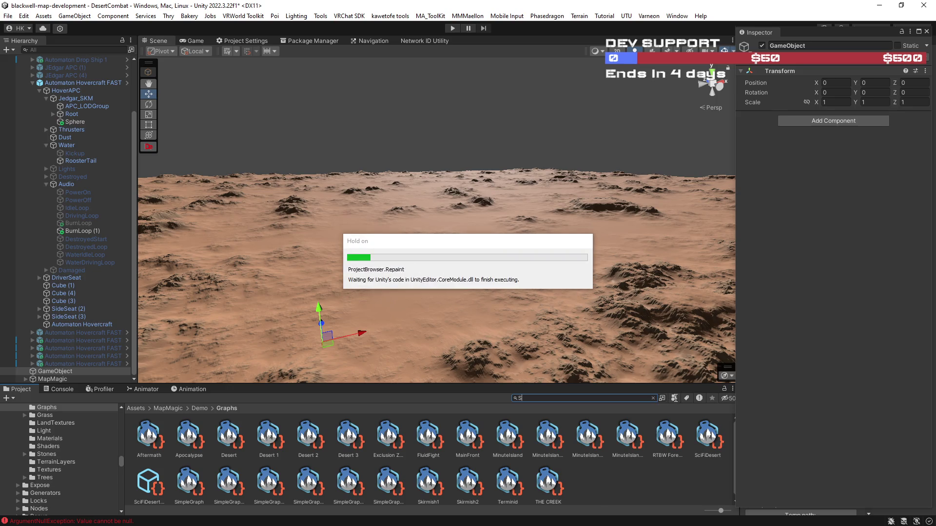
click(675, 399)
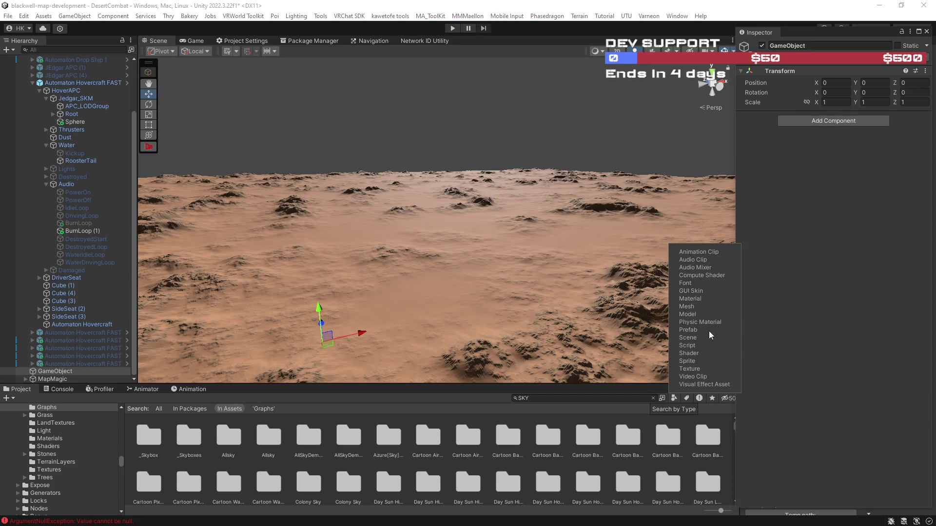
click(693, 302)
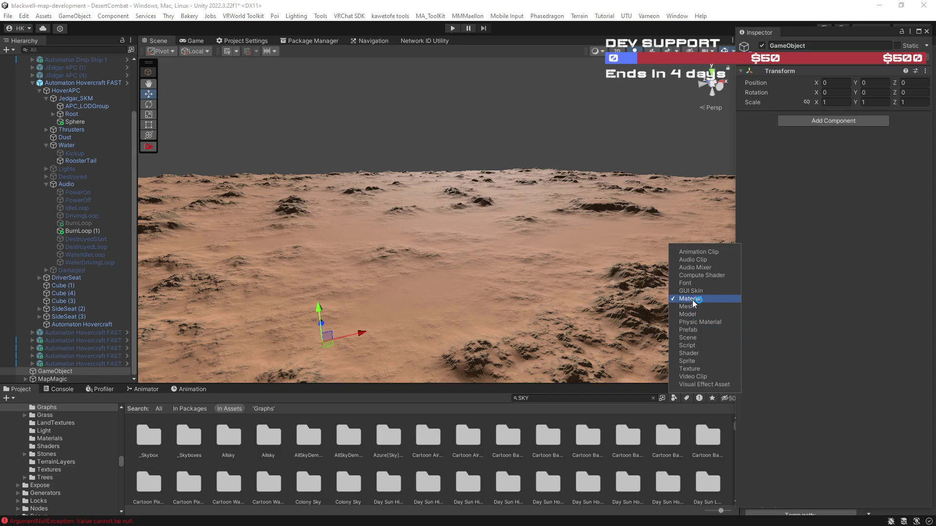
click(574, 385)
drag(575, 386, 577, 317)
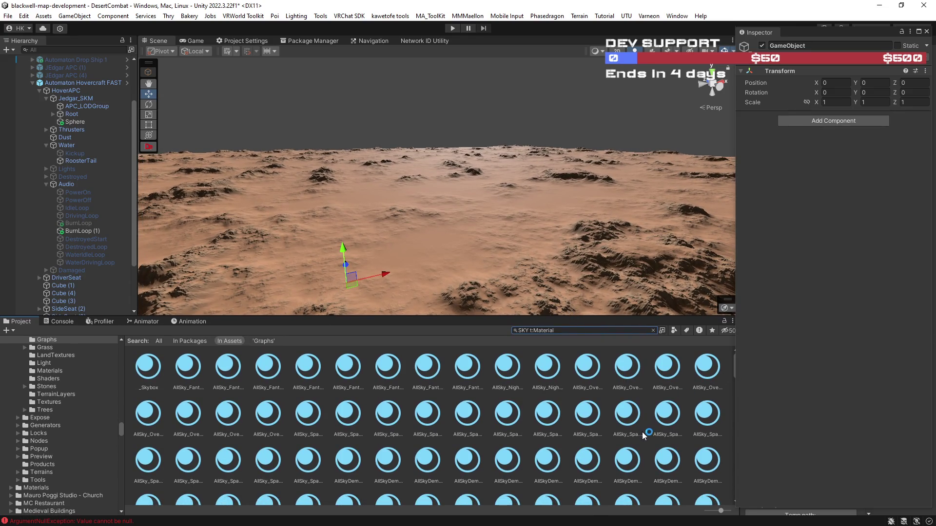
scroll(649, 449, down, 3)
scroll(650, 451, down, 3)
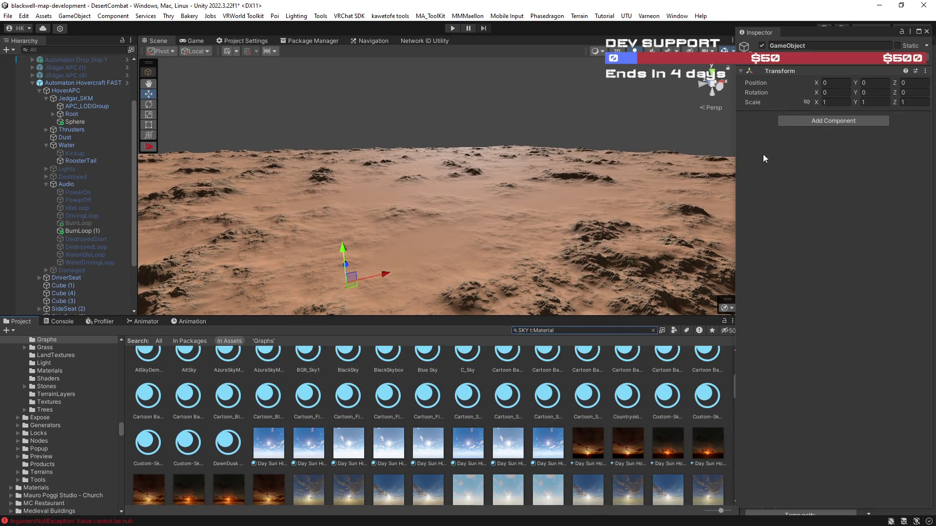
Dock the floating Inspector as a tab beside the Lighting, Occlusion and Bakery tabs
drag(803, 34, 935, 34)
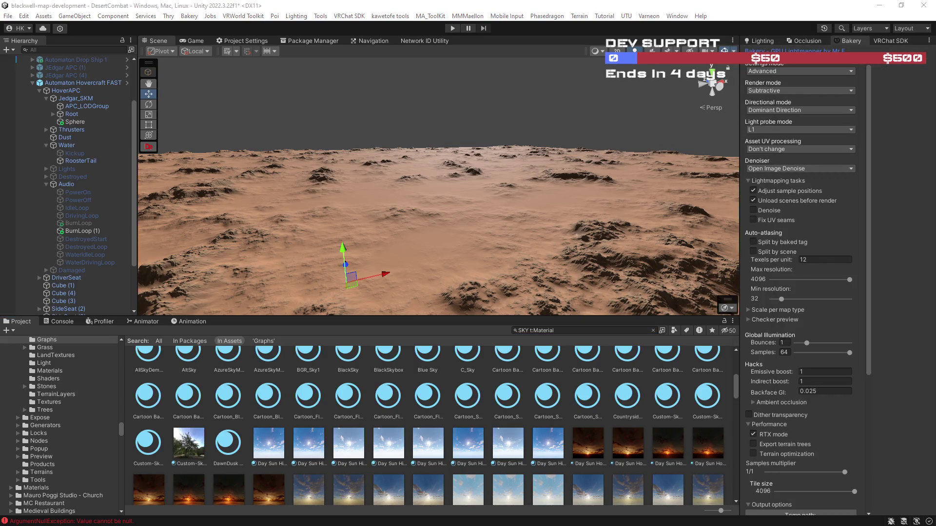
drag(935, 34, 756, 43)
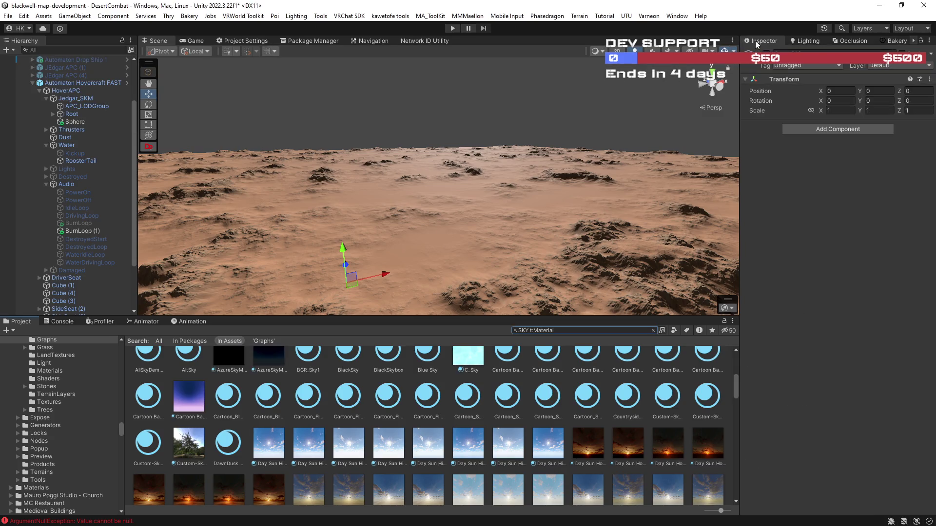
scroll(618, 438, up, 2)
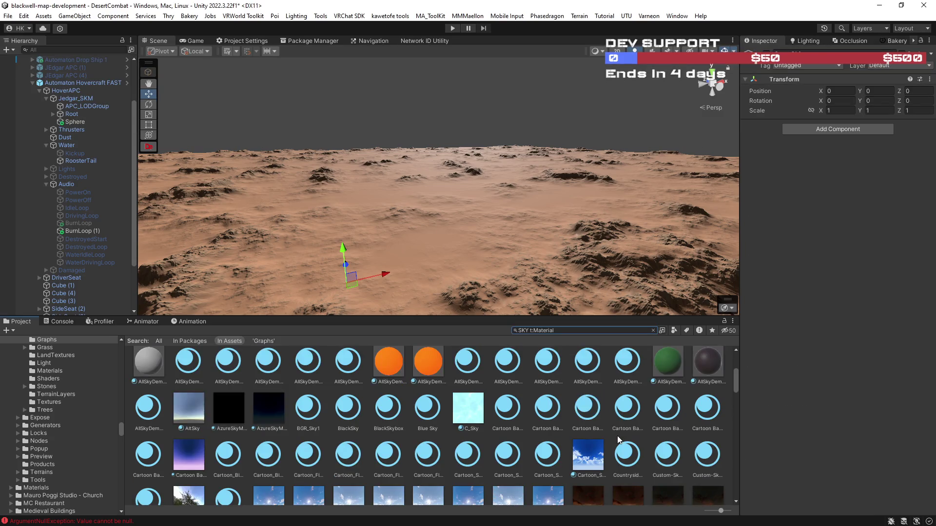
scroll(618, 441, up, 3)
scroll(612, 440, up, 1)
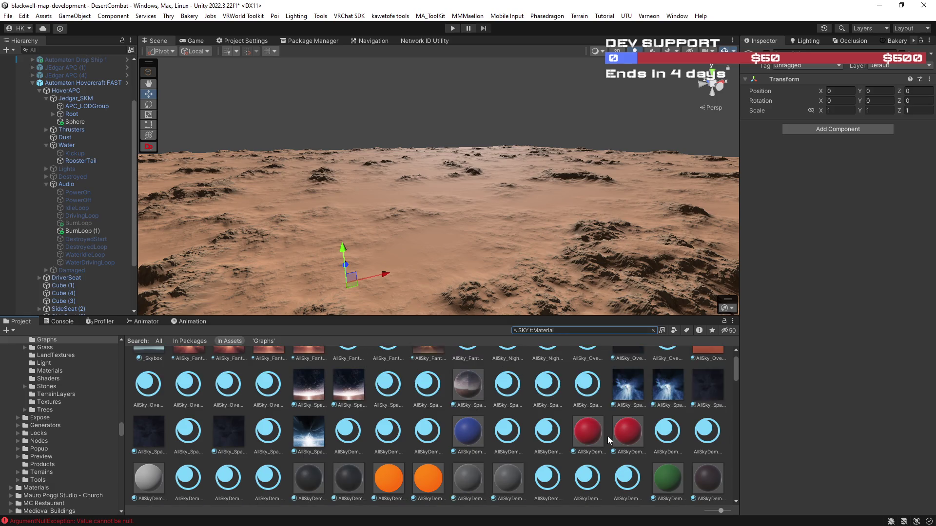
scroll(608, 441, up, 1)
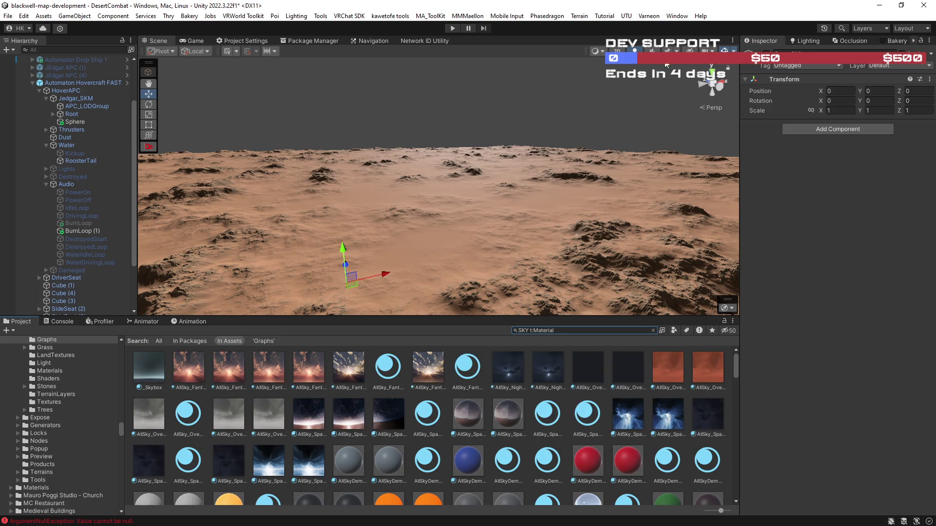
Tilt the Scene view up to the hazy sky and browse the Project grid's sky materials
mouse_move(595, 263)
mouse_down()
mouse_move(426, 161)
mouse_move(468, 203)
mouse_move(577, 244)
mouse_up()
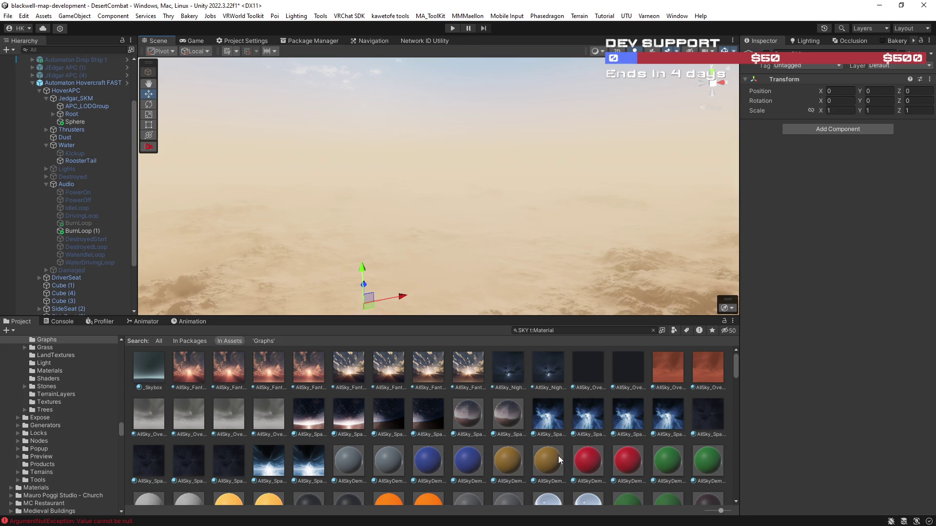
mouse_move(487, 293)
mouse_down()
mouse_move(516, 229)
mouse_move(504, 215)
mouse_move(505, 224)
mouse_up()
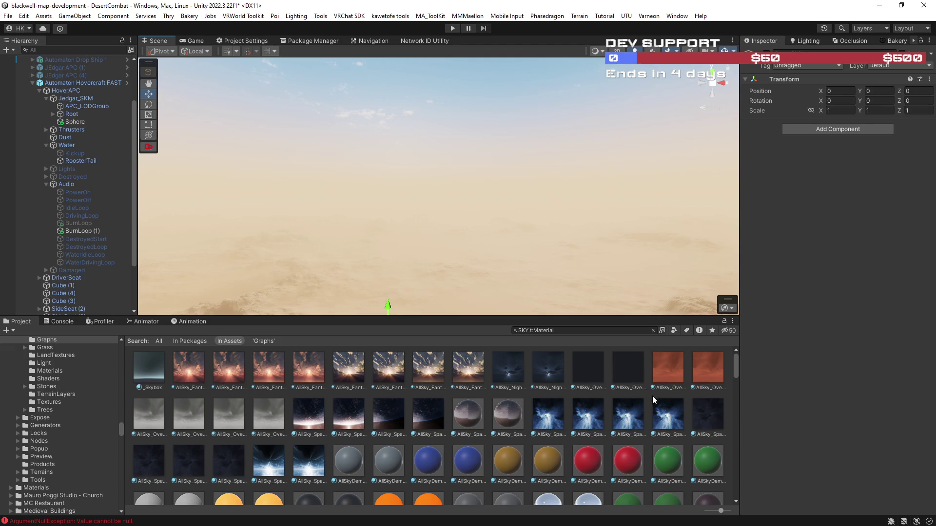
scroll(732, 368, down, 2)
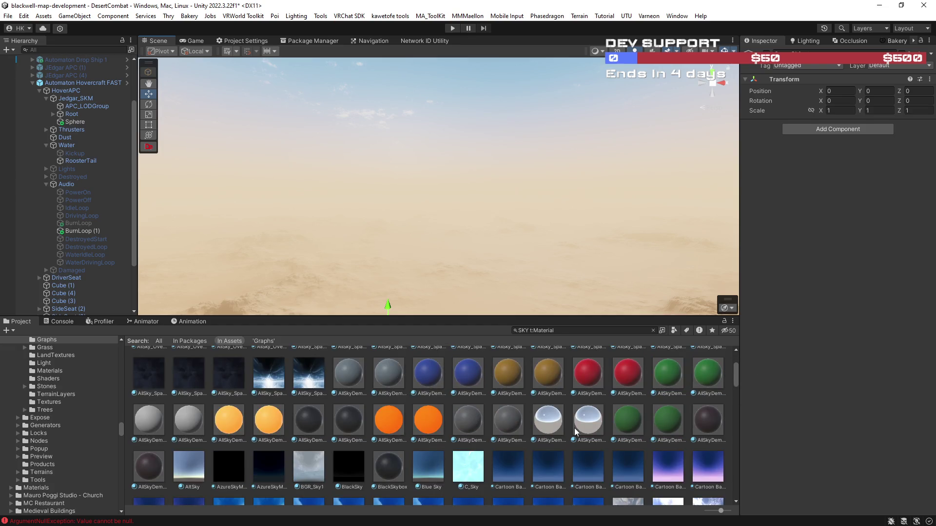
scroll(578, 433, down, 2)
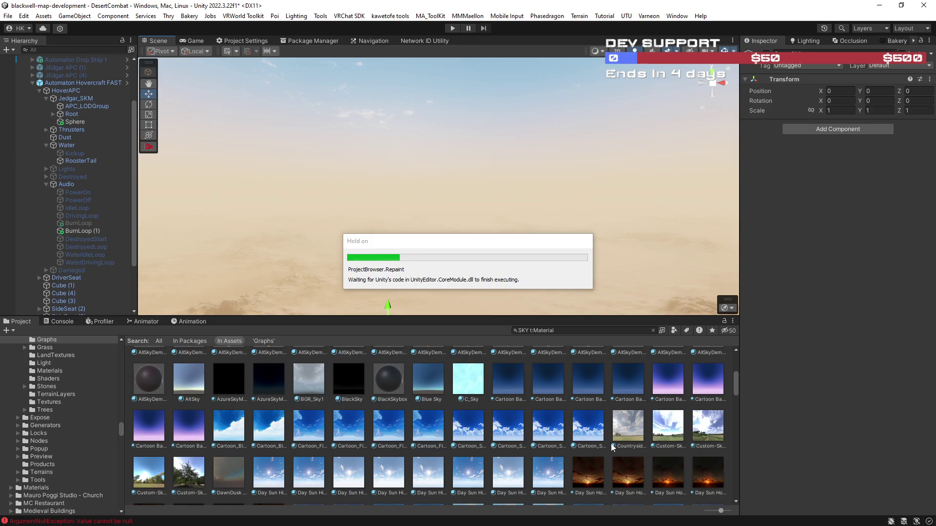
scroll(611, 445, down, 1)
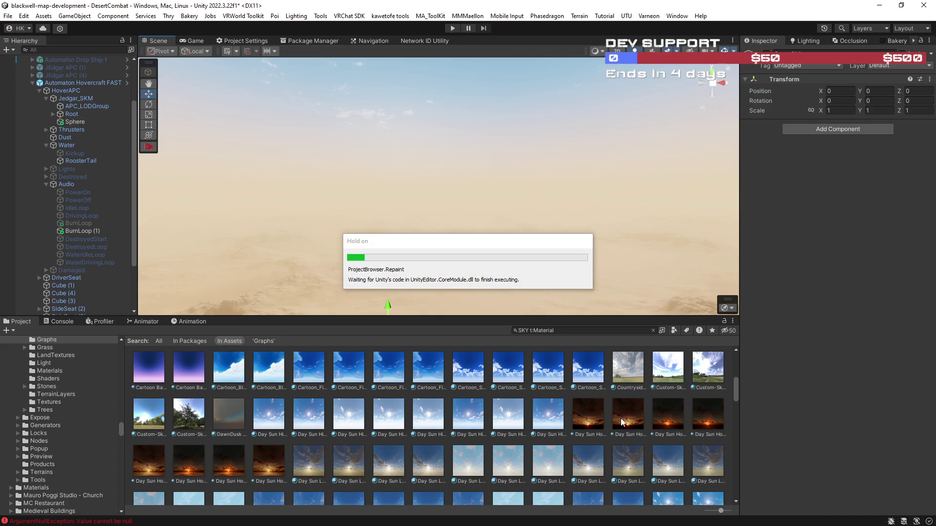
scroll(620, 422, down, 3)
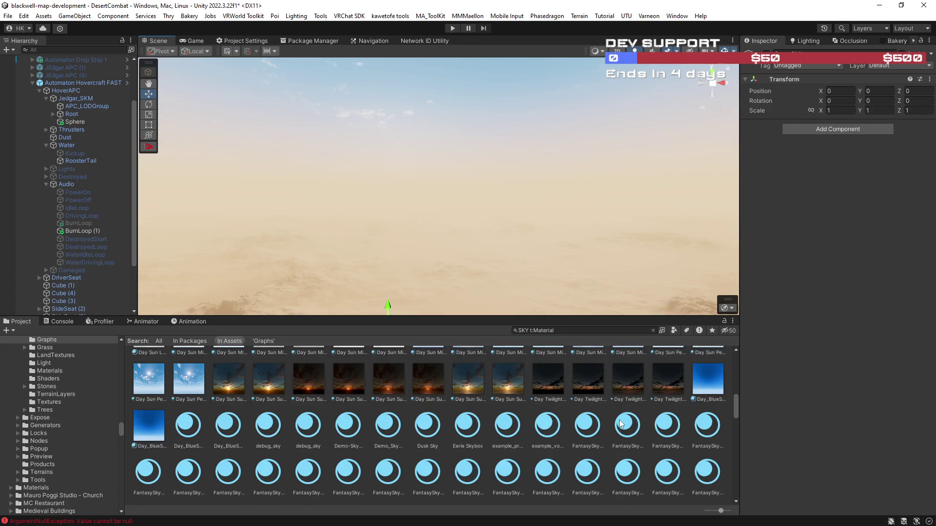
scroll(620, 422, down, 2)
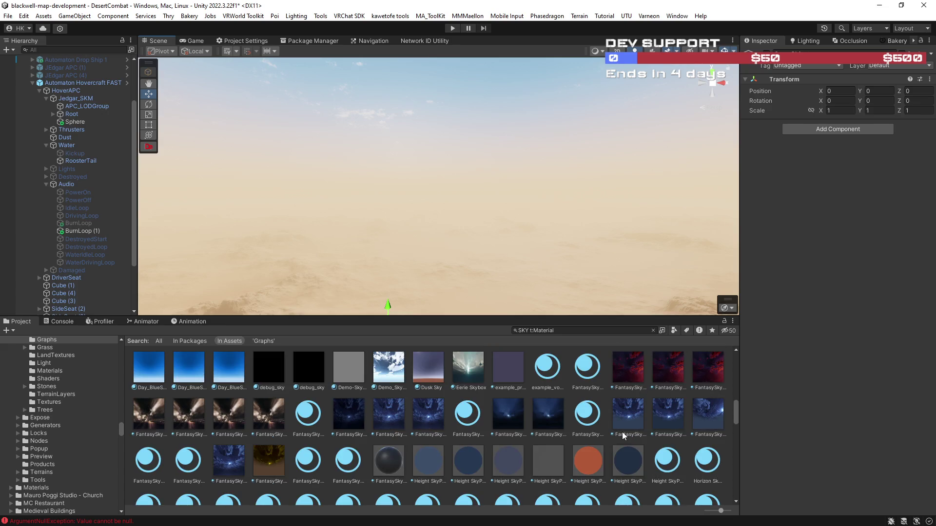
scroll(622, 432, down, 3)
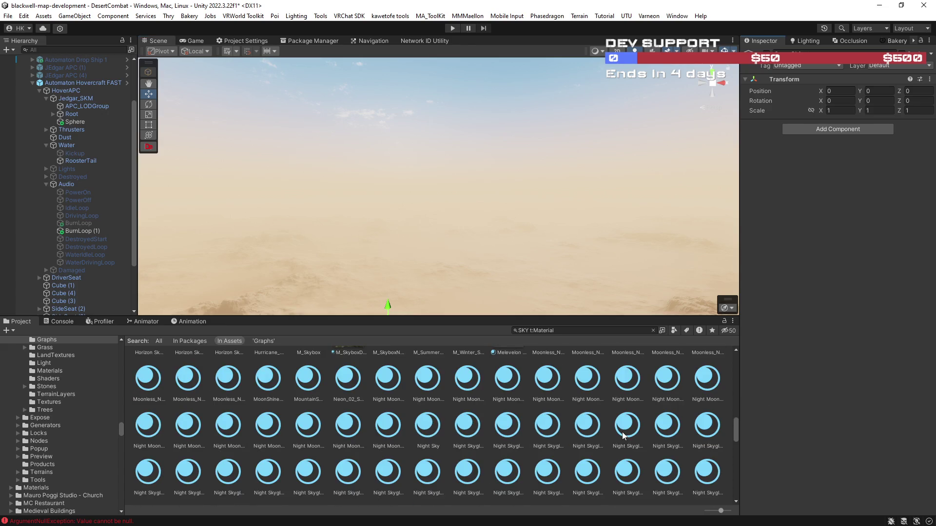
scroll(622, 432, down, 2)
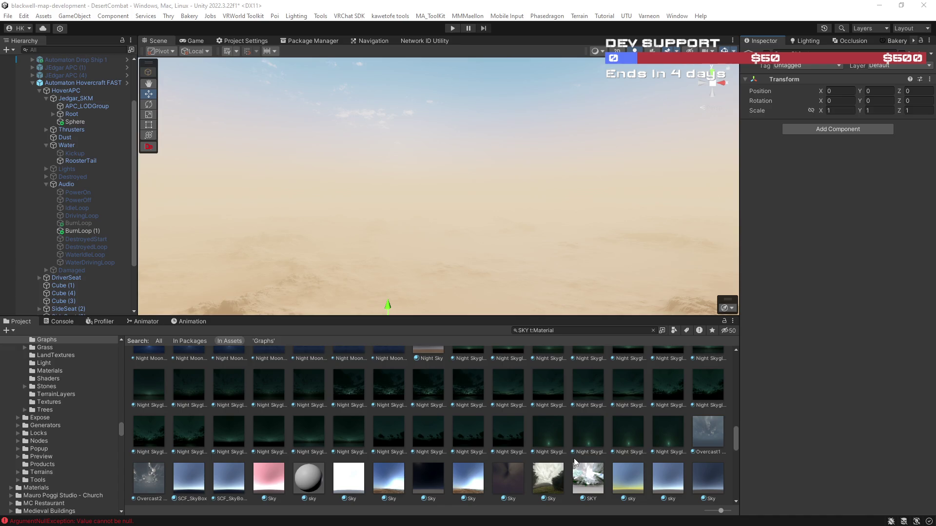
scroll(574, 458, down, 5)
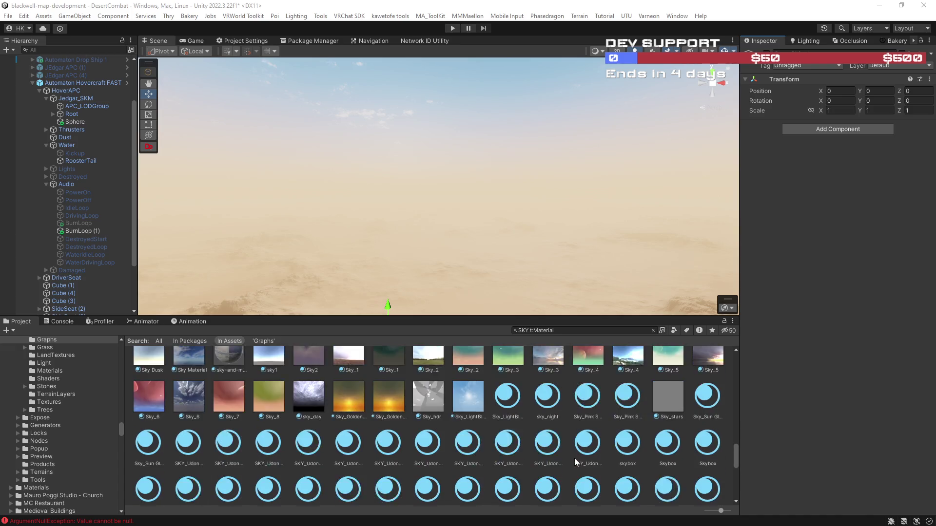
scroll(574, 458, up, 2)
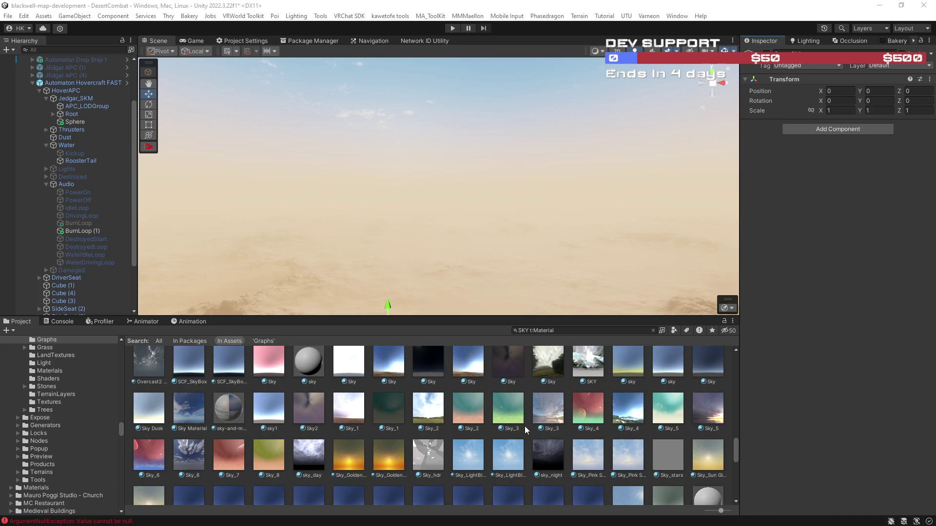
scroll(526, 429, down, 2)
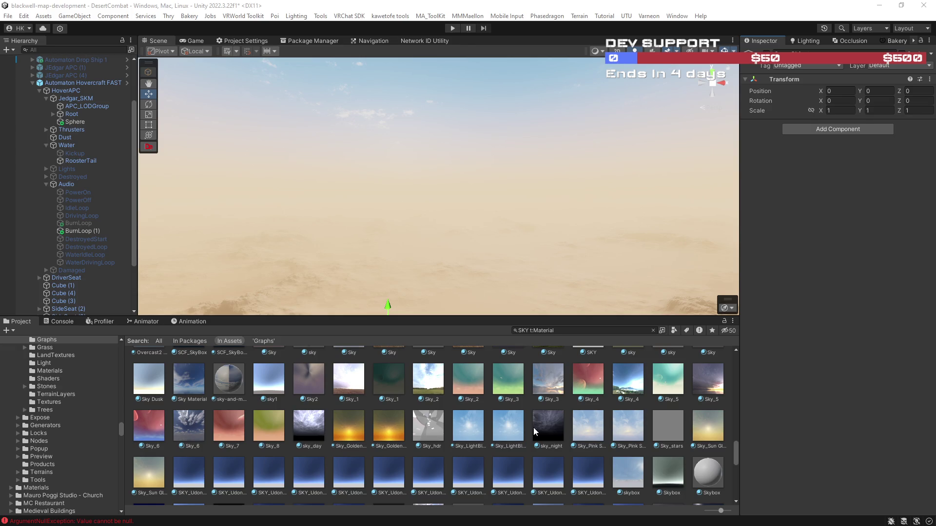
scroll(565, 424, down, 8)
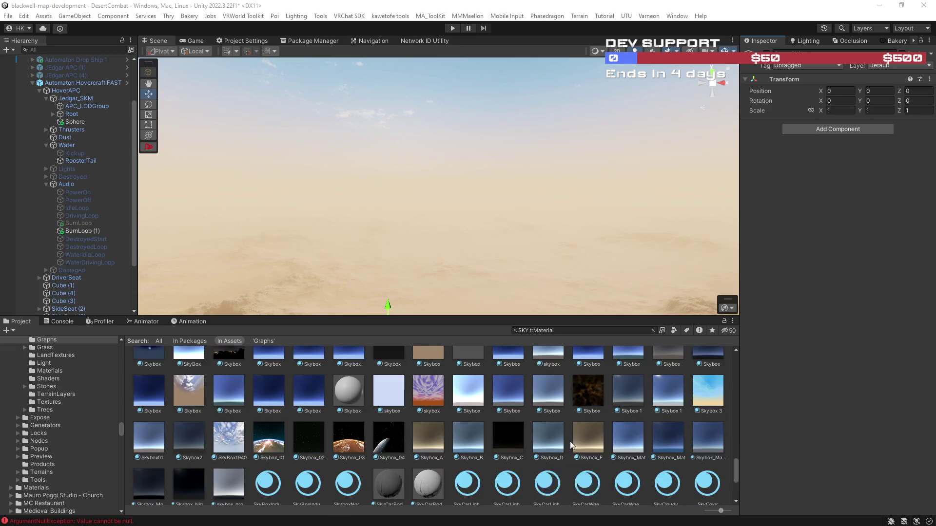
scroll(554, 460, down, 4)
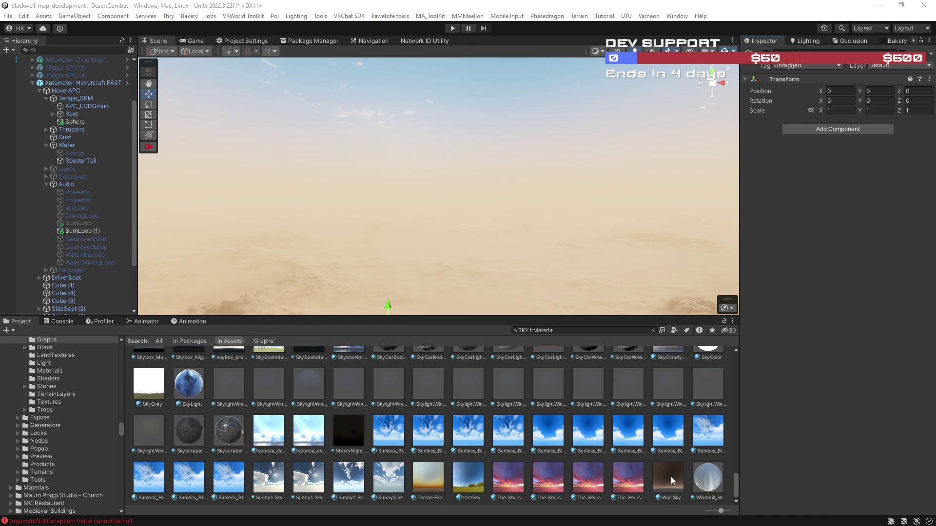
scroll(632, 434, up, 2)
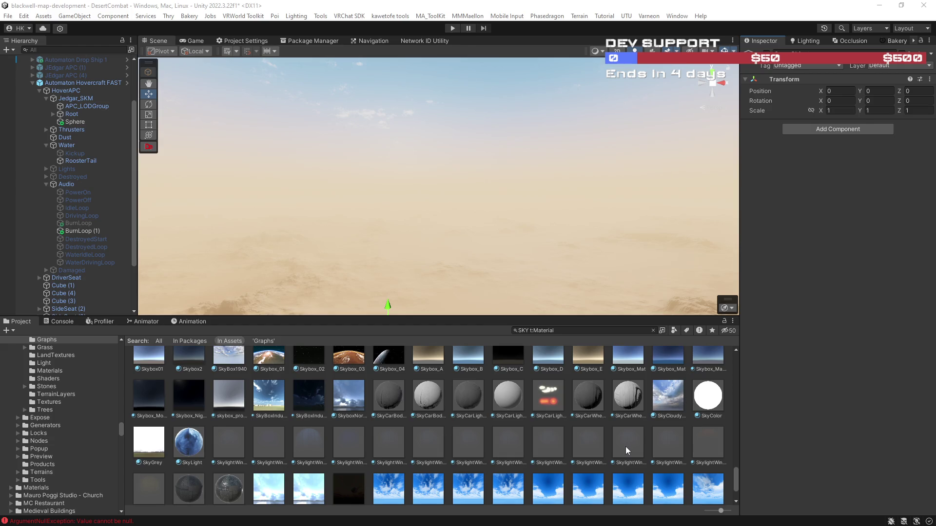
scroll(624, 446, down, 2)
scroll(625, 446, up, 5)
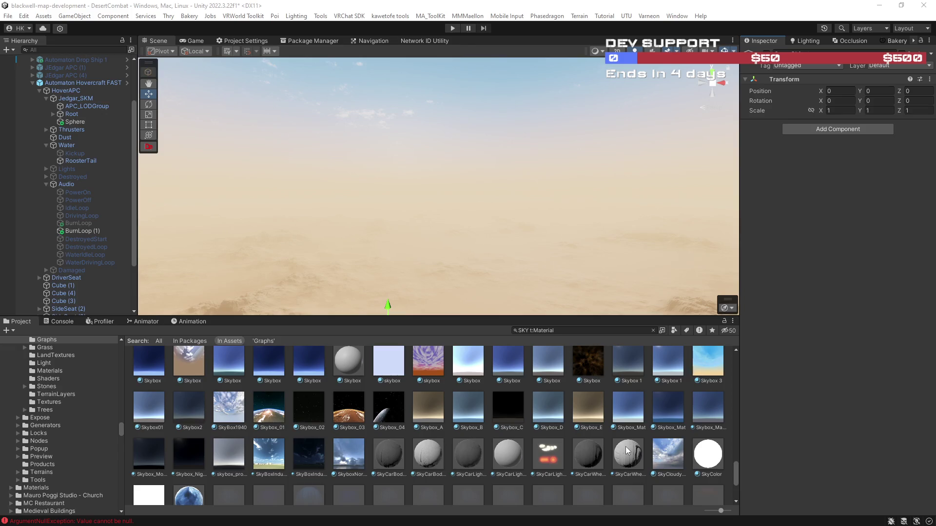
scroll(627, 451, up, 2)
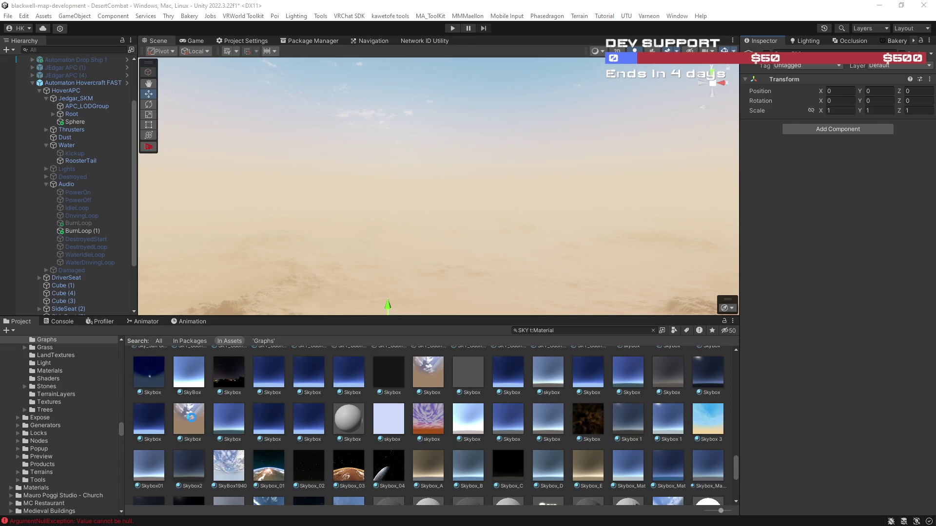
Assign Skybox.mat as the Lighting Environment's Skybox Material and locate it in the Project
click(812, 40)
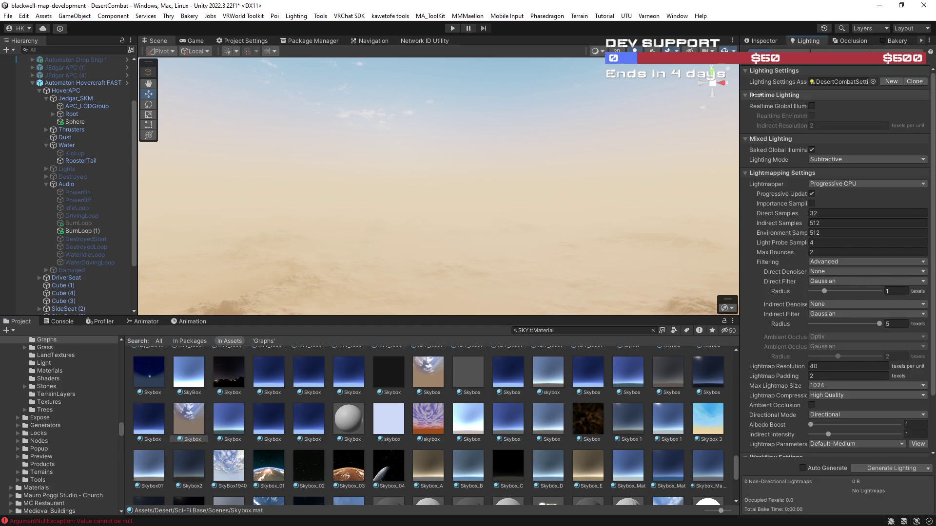
click(809, 53)
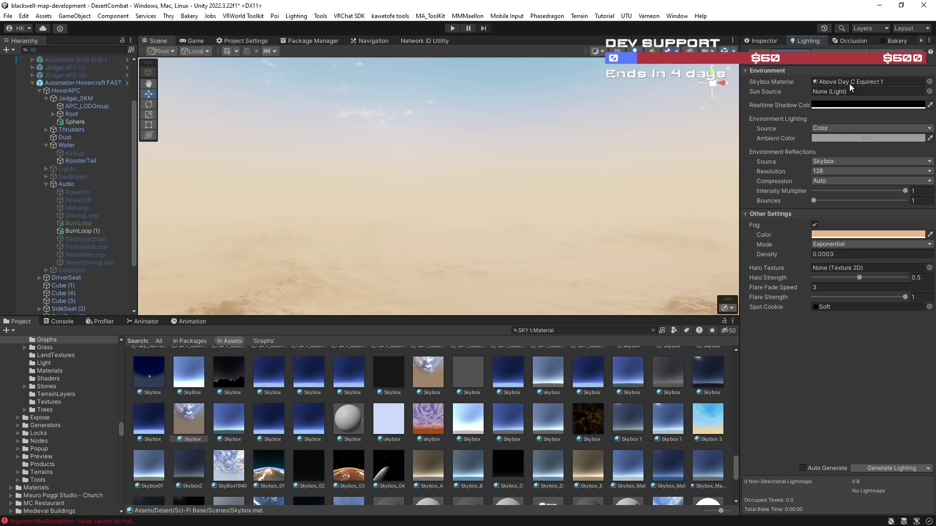
drag(840, 81, 844, 81)
mouse_move(561, 219)
mouse_down()
mouse_move(567, 166)
mouse_move(556, 115)
mouse_move(489, 189)
mouse_move(692, 259)
mouse_move(895, 211)
mouse_move(326, 237)
mouse_move(372, 225)
mouse_move(476, 236)
mouse_move(536, 229)
mouse_up()
click(835, 81)
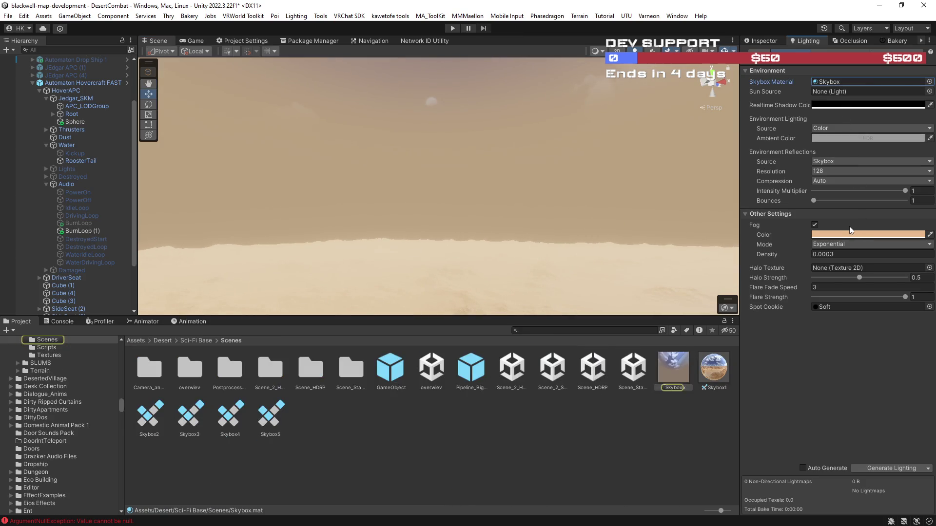
Give the Skybox material a light peach fog colour and Fog Begin 0, then survey the scene
double_click(831, 82)
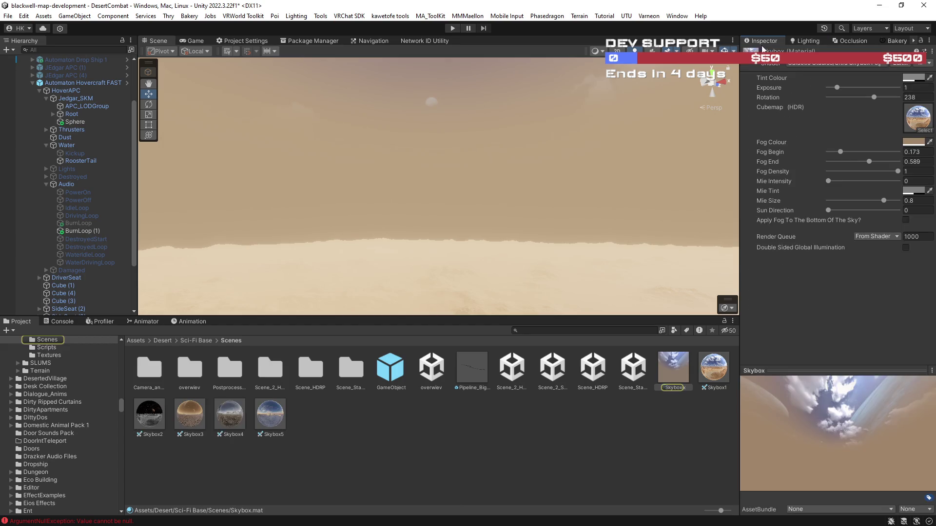
click(913, 143)
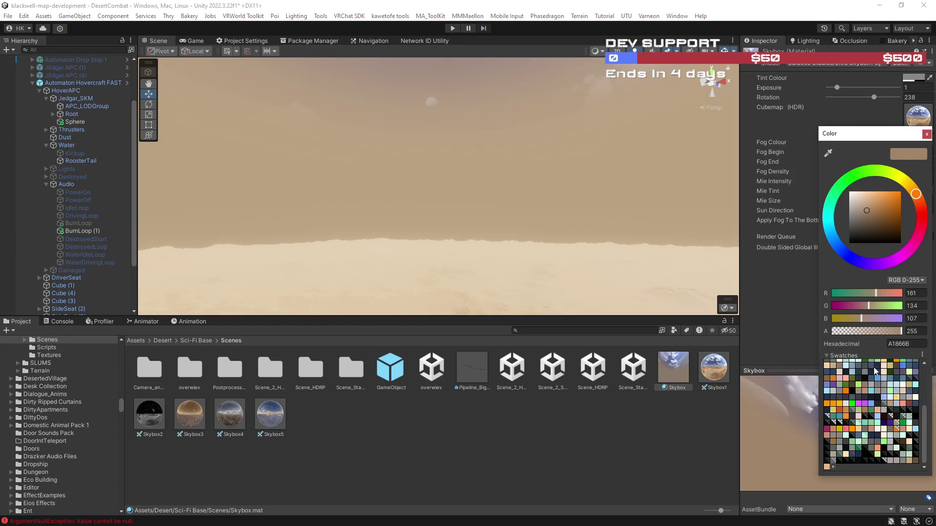
click(827, 468)
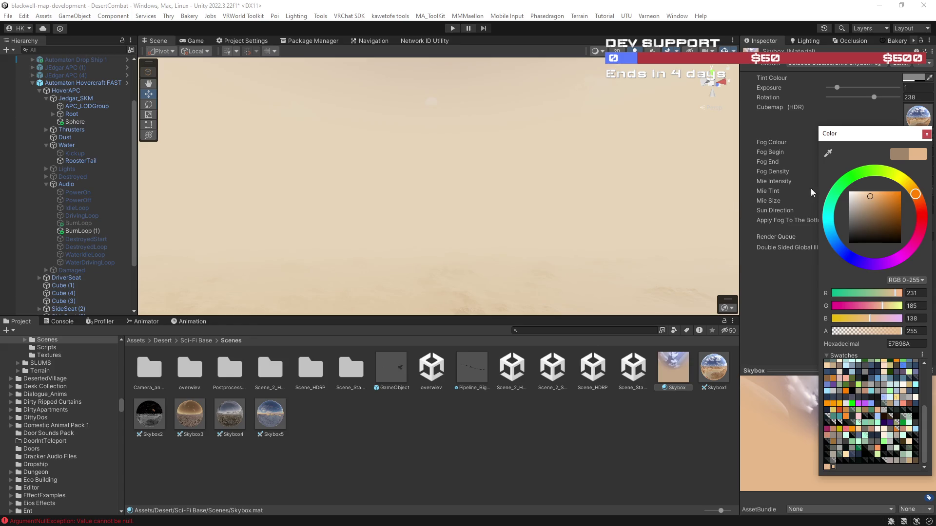
click(927, 134)
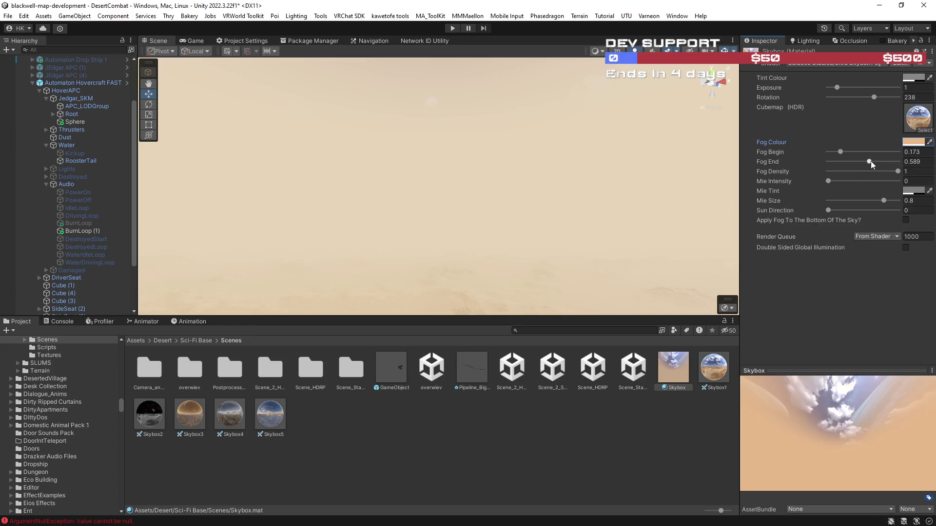
mouse_move(840, 151)
mouse_down()
mouse_move(828, 152)
mouse_move(858, 162)
mouse_move(836, 170)
mouse_up()
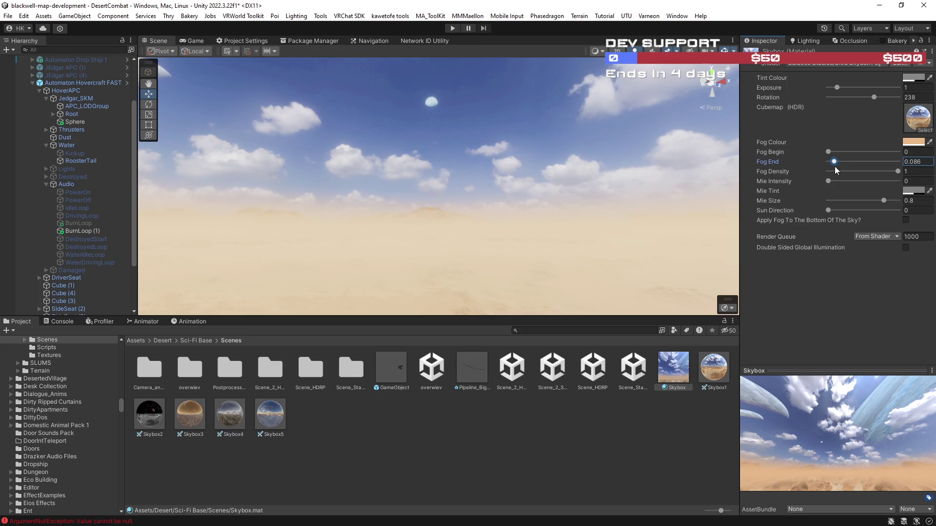
mouse_move(522, 184)
mouse_down()
mouse_move(706, 171)
mouse_move(705, 229)
mouse_up()
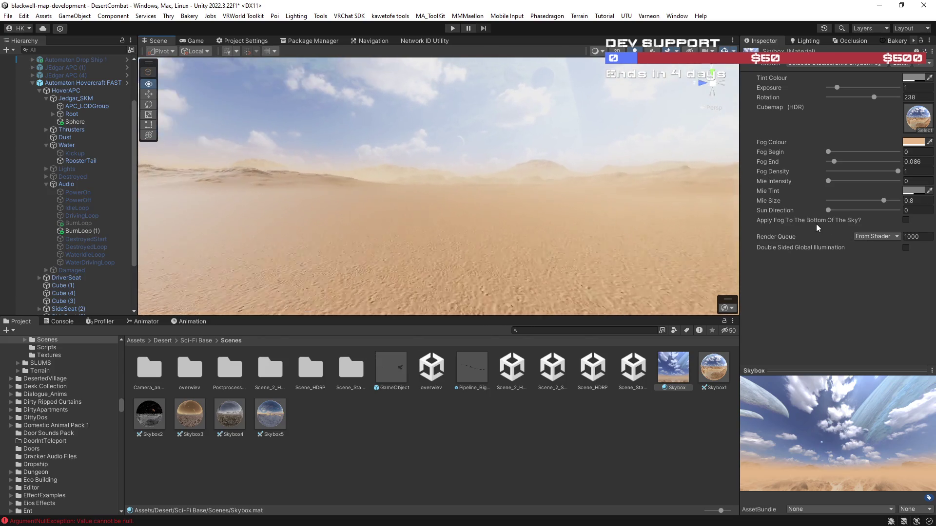
drag(707, 225, 612, 223)
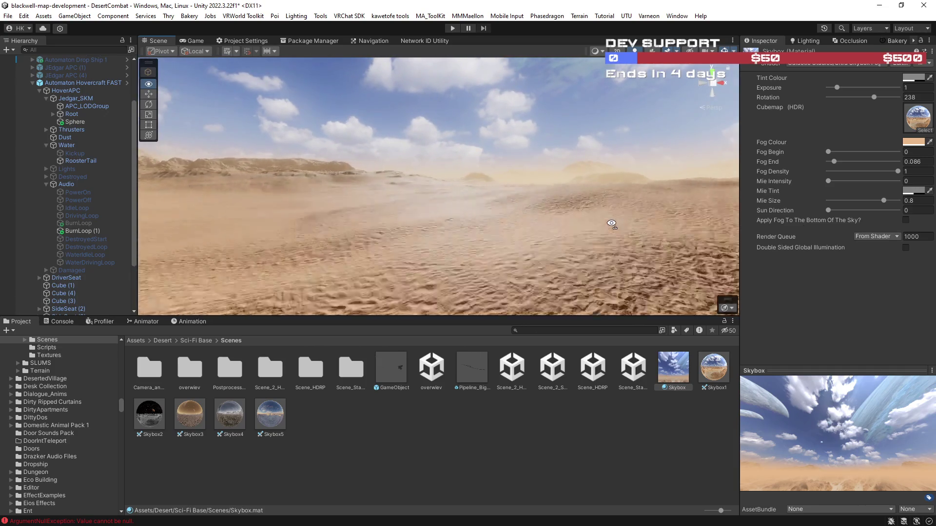
Raise the skybox Fog End to 0.135 while looking around at the moons and mountains
mouse_move(612, 223)
mouse_down()
mouse_move(623, 211)
mouse_move(717, 226)
mouse_up()
mouse_move(834, 163)
mouse_down()
mouse_move(829, 153)
mouse_move(840, 165)
mouse_up()
mouse_move(606, 245)
mouse_down()
mouse_move(414, 211)
mouse_move(257, 236)
mouse_move(190, 225)
mouse_move(119, 240)
mouse_move(21, 179)
mouse_move(673, 229)
mouse_move(539, 211)
mouse_move(548, 162)
mouse_move(595, 121)
mouse_move(512, 191)
mouse_move(591, 223)
mouse_move(603, 116)
mouse_move(571, 145)
mouse_move(587, 254)
mouse_move(598, 314)
mouse_move(634, 312)
mouse_move(651, 303)
mouse_move(650, 290)
mouse_move(561, 129)
mouse_move(637, 185)
mouse_move(625, 321)
mouse_up()
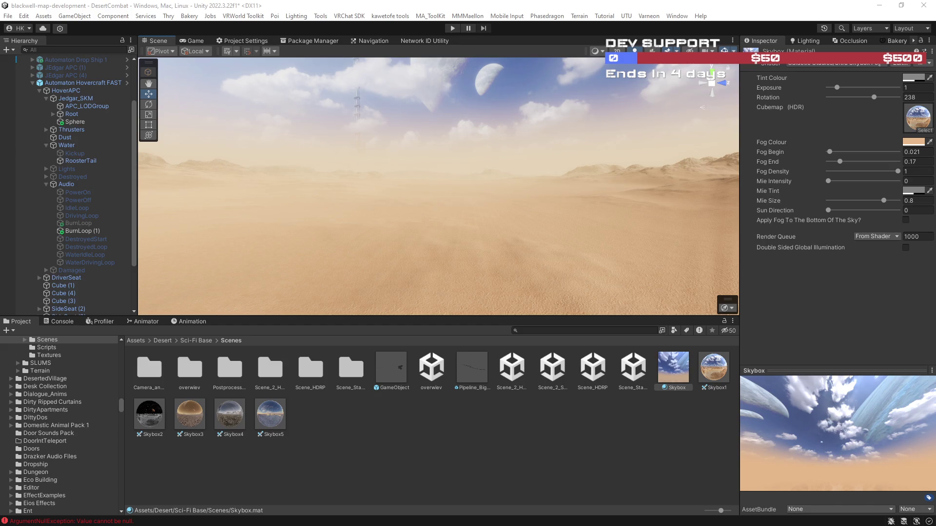
drag(500, 208, 541, 215)
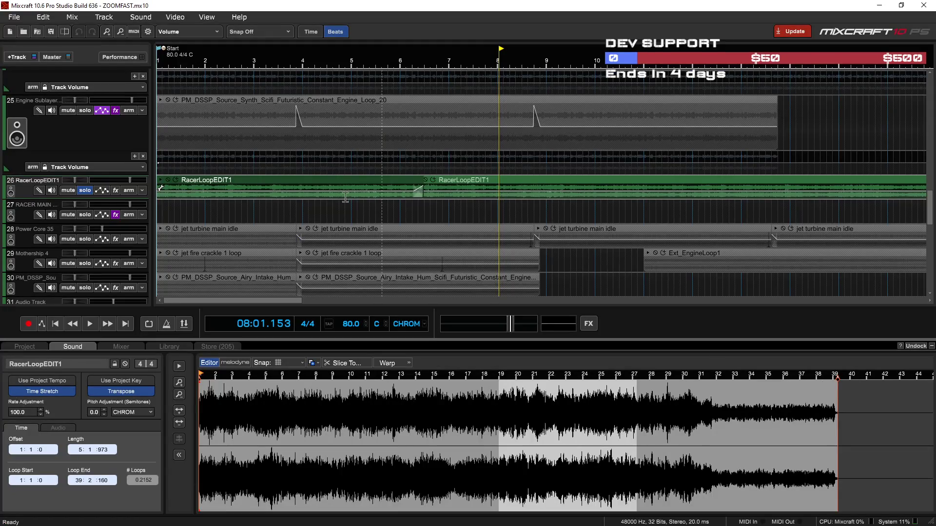
Move the synth clip onto the Flame Ambience track, solo track 17, and select track 16
ctrl+scroll(554, 190, down, 5)
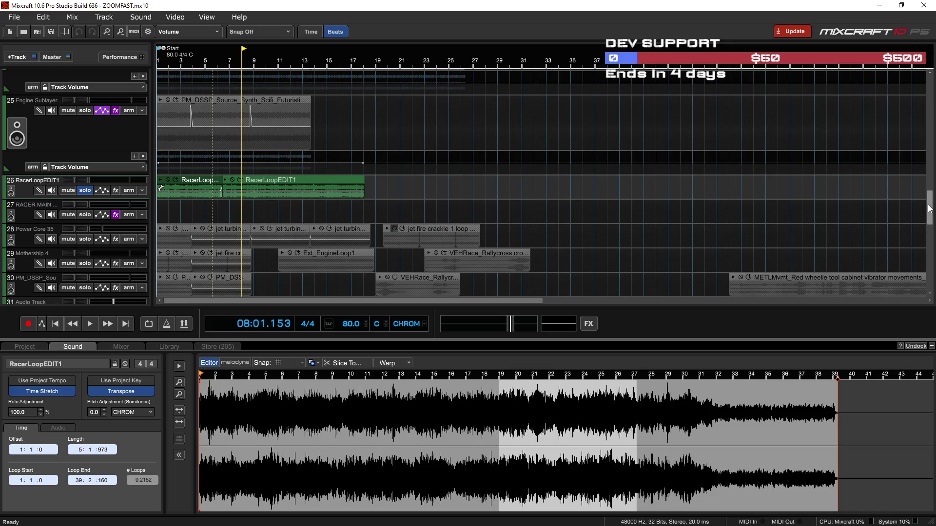
click(84, 191)
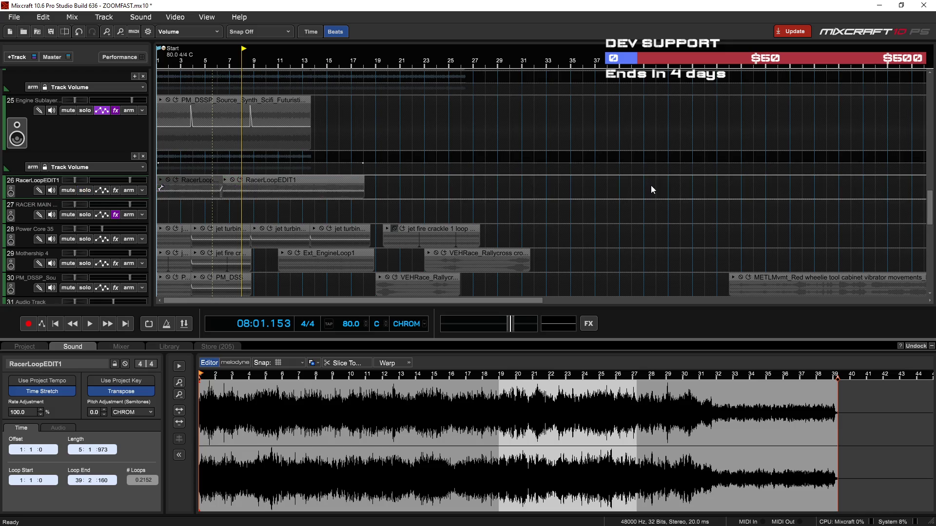
mouse_move(928, 195)
mouse_down()
mouse_move(925, 103)
mouse_move(930, 143)
mouse_up()
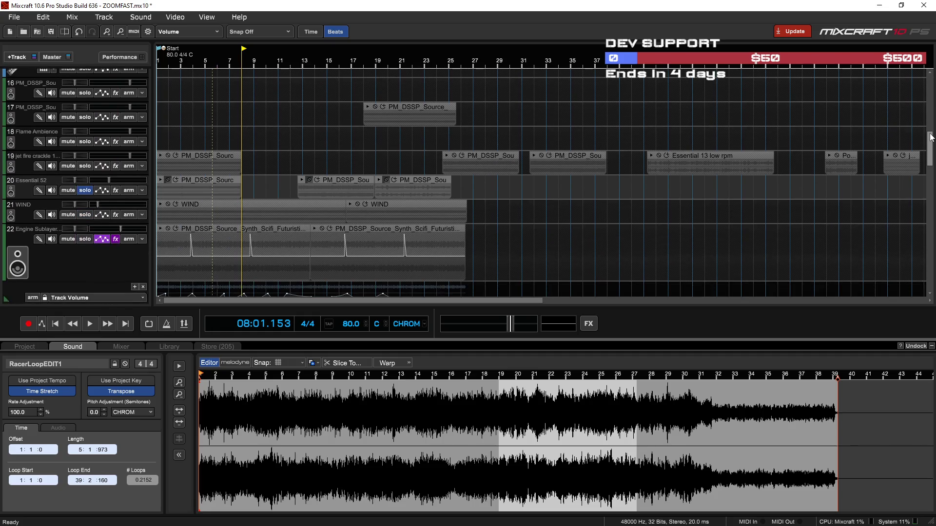
scroll(742, 229, down, 1)
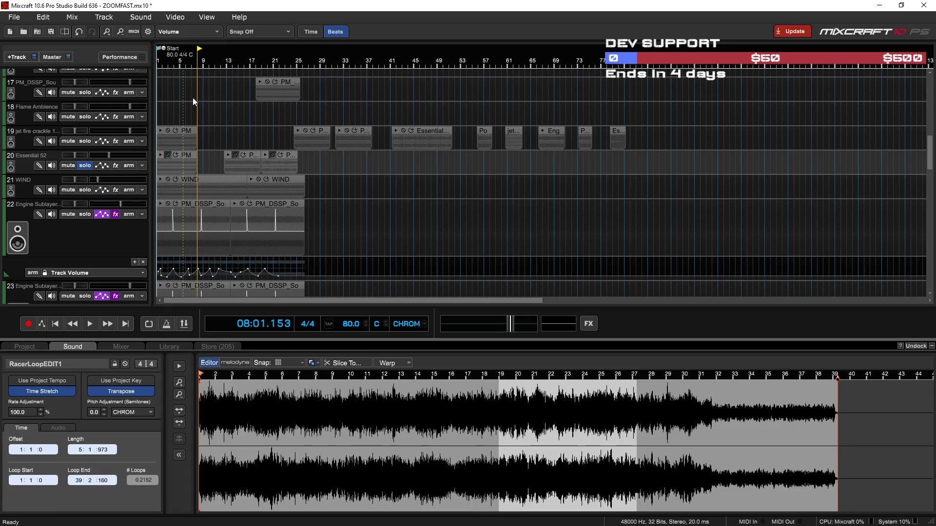
drag(286, 81, 308, 105)
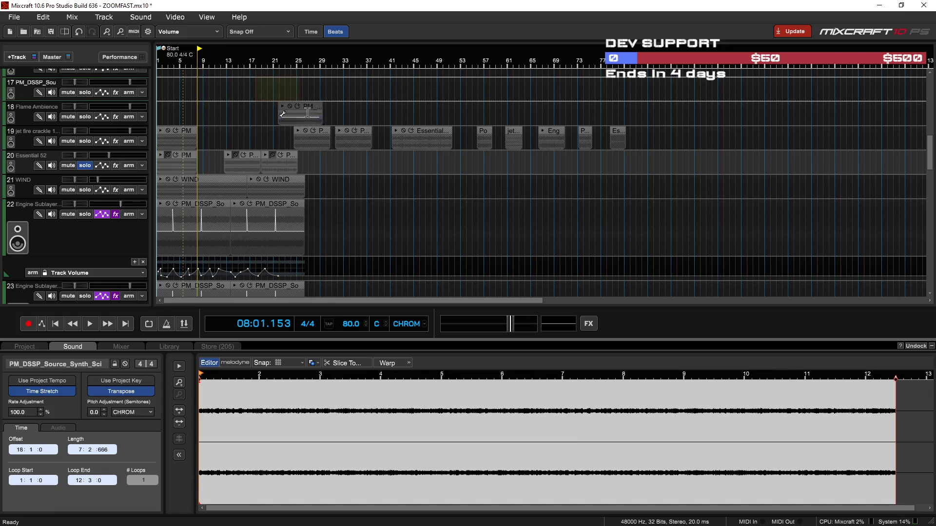
click(85, 92)
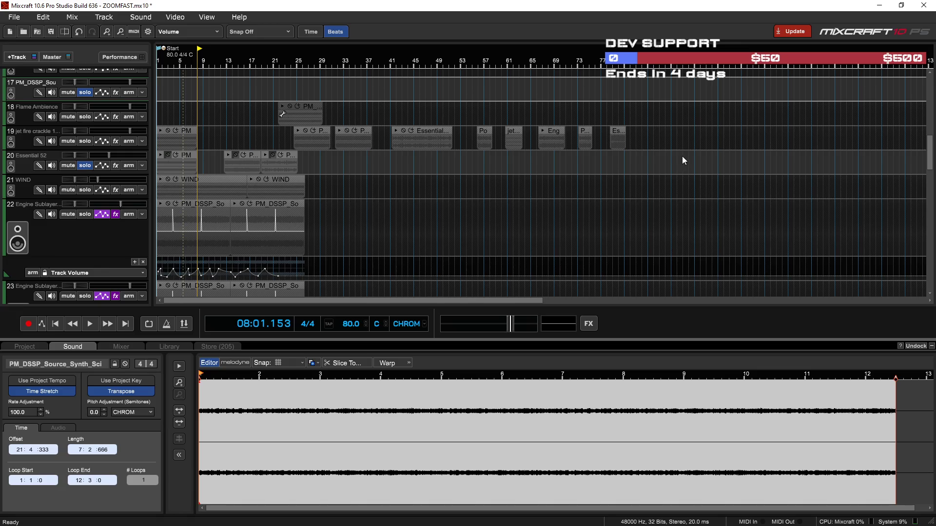
scroll(508, 190, up, 6)
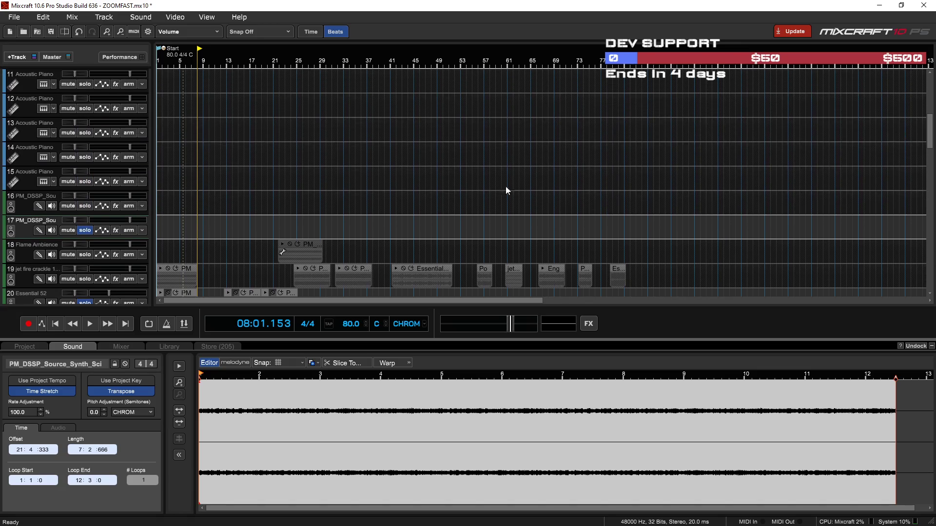
click(85, 205)
Insert a new audio track at position 16 and drop massive clip 1 onto it
right_click(27, 209)
mouse_move(80, 215)
click(214, 220)
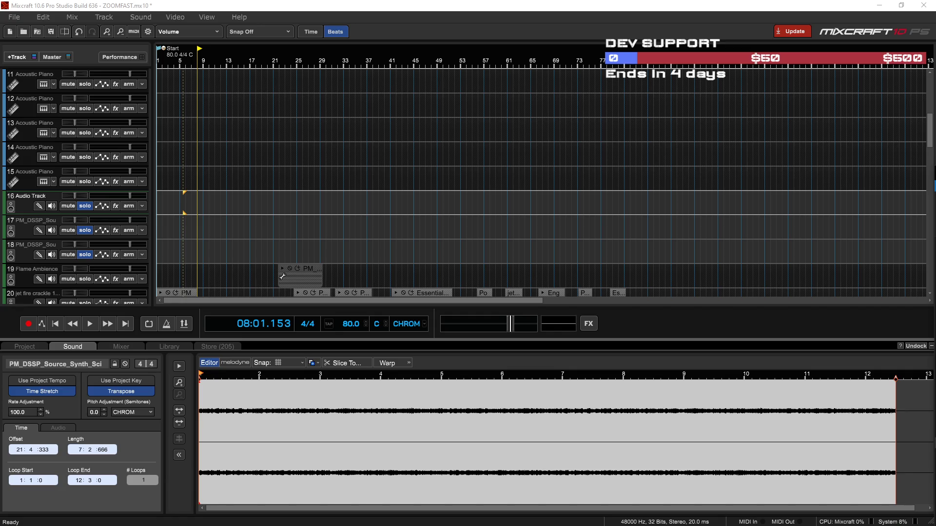
drag(193, 207, 193, 207)
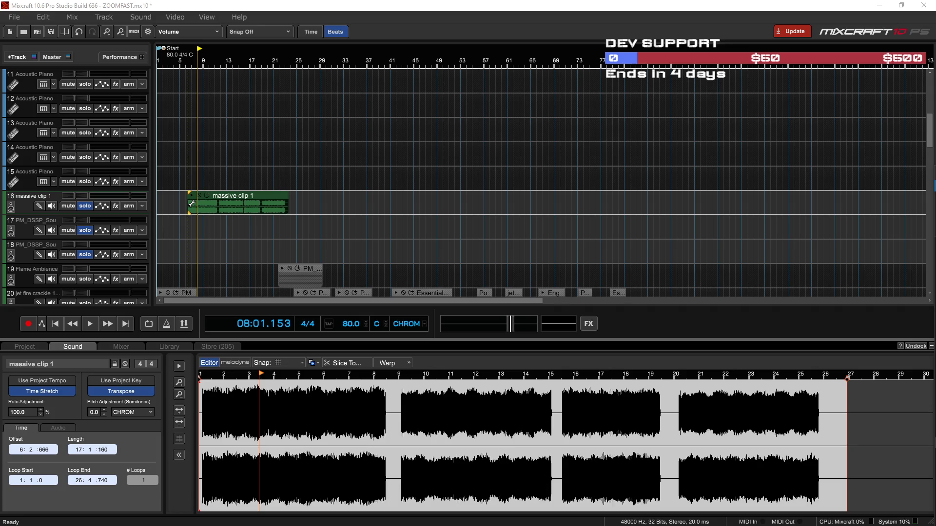
Paste copies of massive clip 1 to add massive clips 2, 3 and 4 along track 16
click(310, 208)
key(ctrl+v)
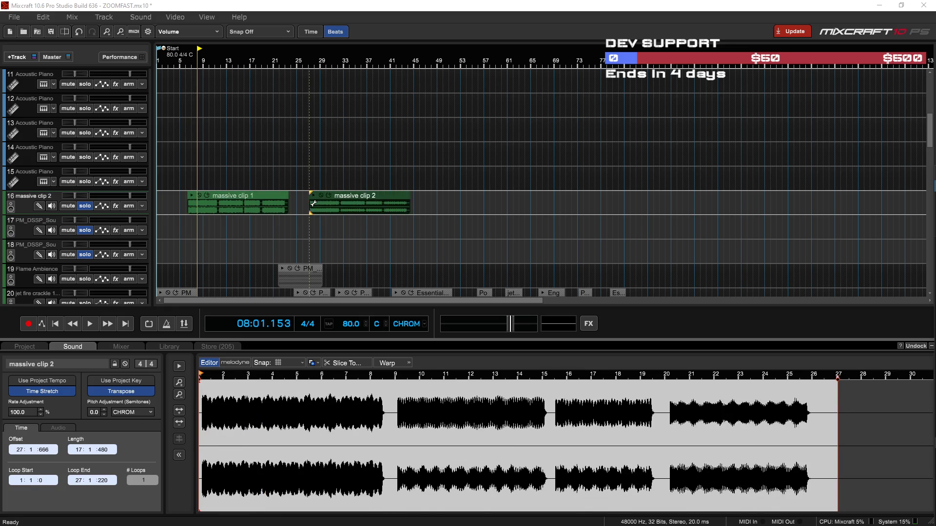
key(ctrl+v)
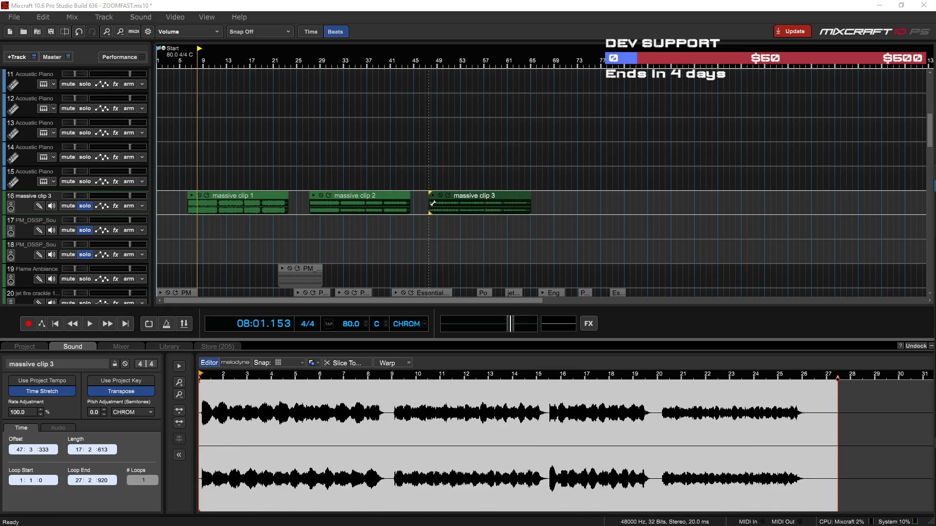
drag(552, 203, 547, 203)
Play the arrangement from the start through bar 40 and split massive clip 2 with S
click(196, 174)
key(space)
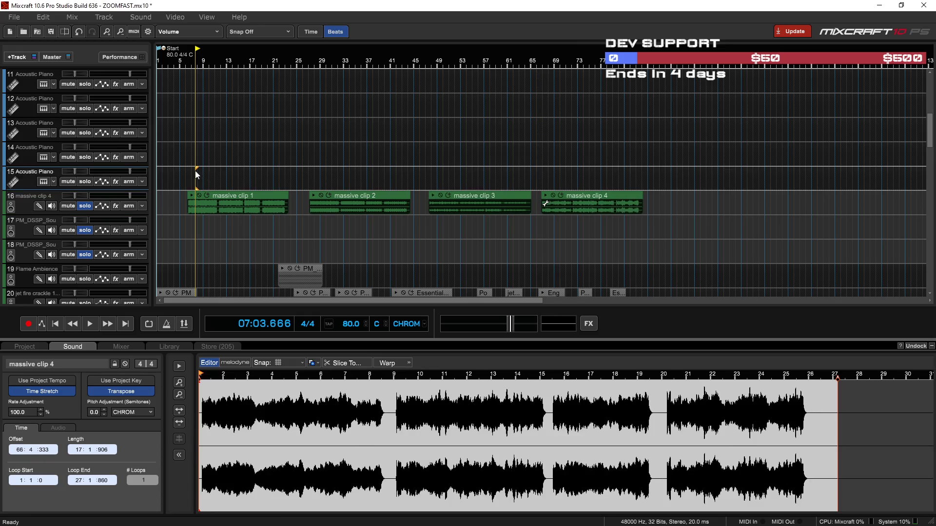
click(253, 177)
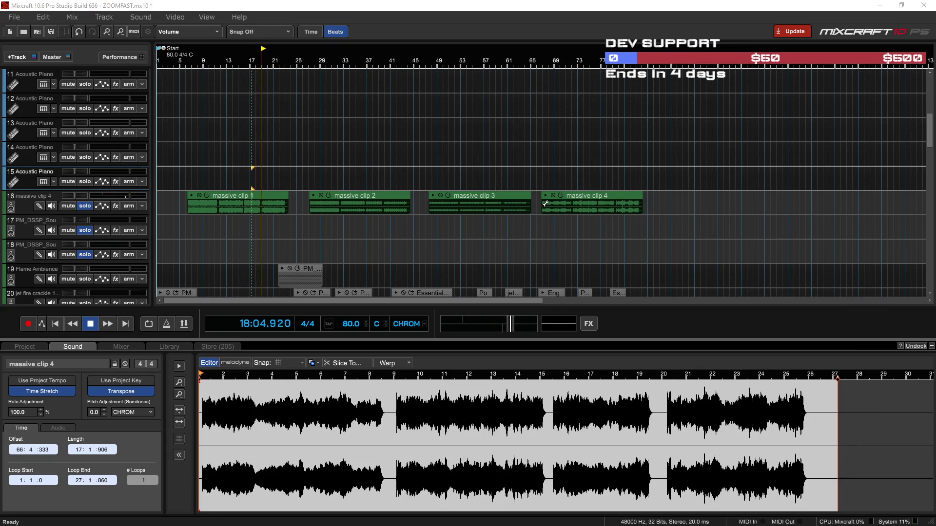
click(269, 178)
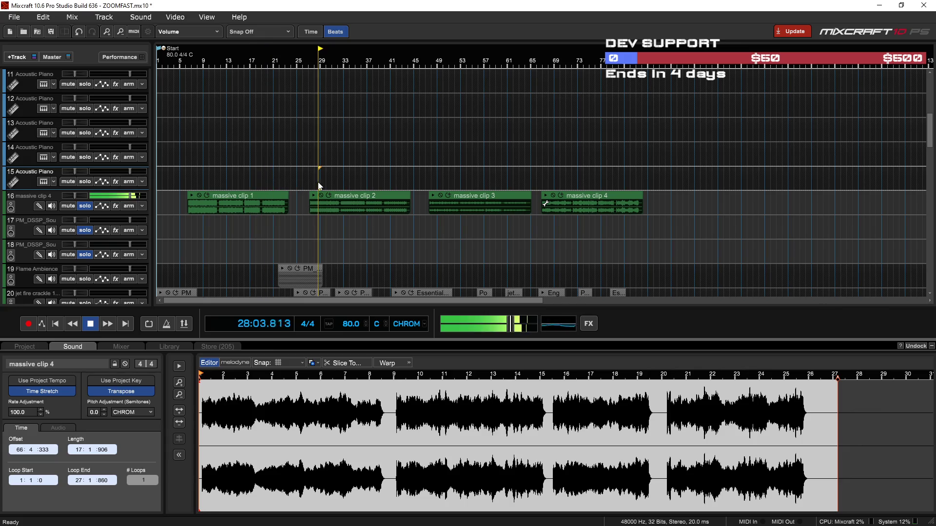
scroll(329, 181, up, 3)
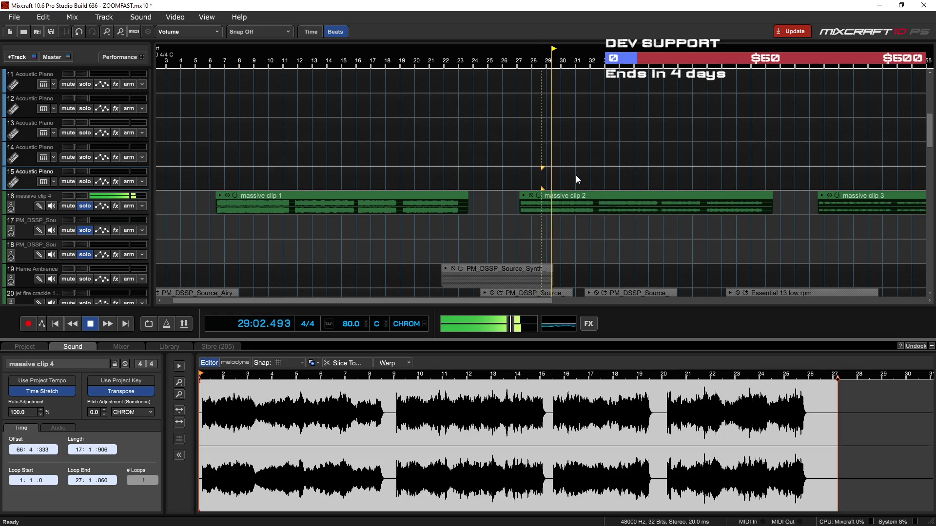
click(611, 179)
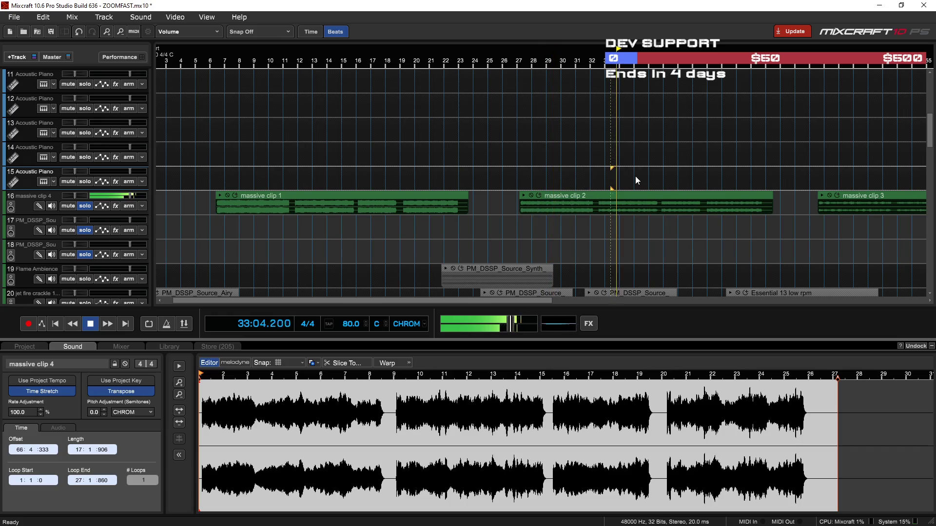
click(671, 177)
click(719, 179)
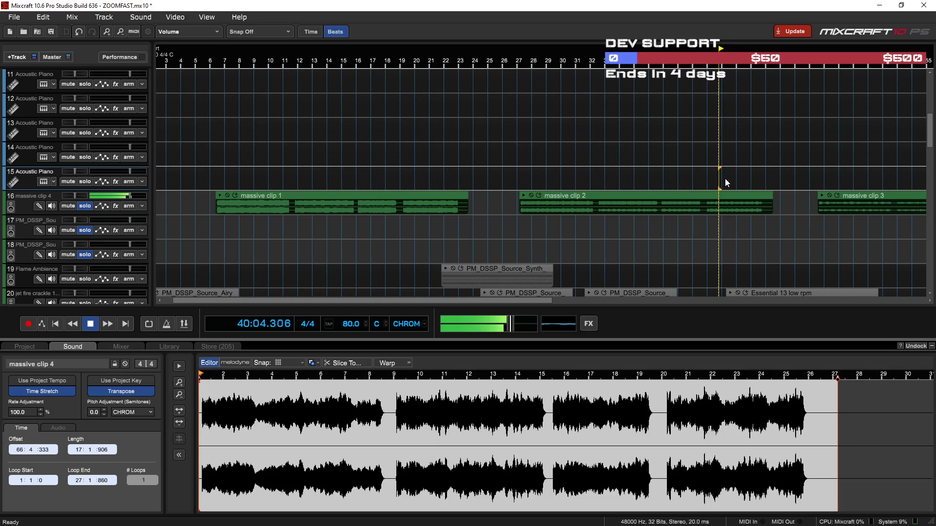
click(704, 194)
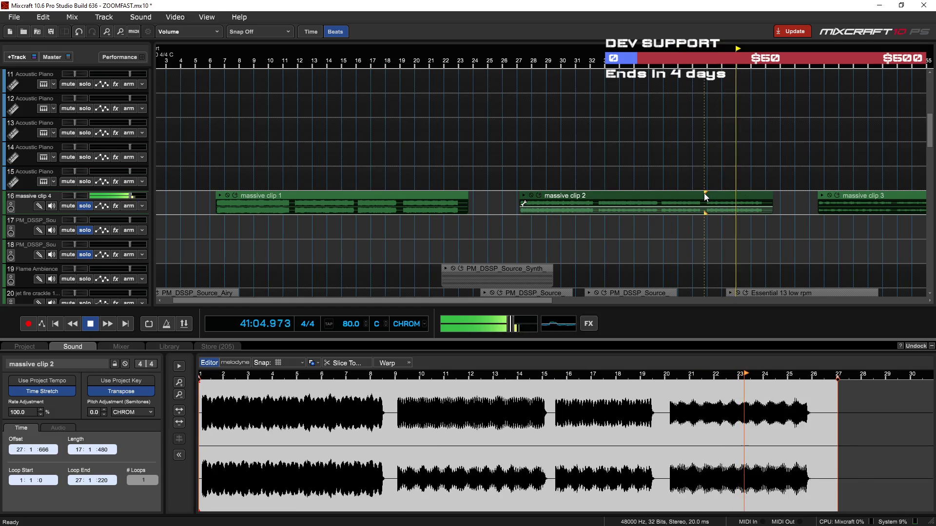
key(s)
Audition massive clip 3 and later sections, jumping between bars 67, 73, 77, 80 and back to 16
scroll(827, 169, down, 2)
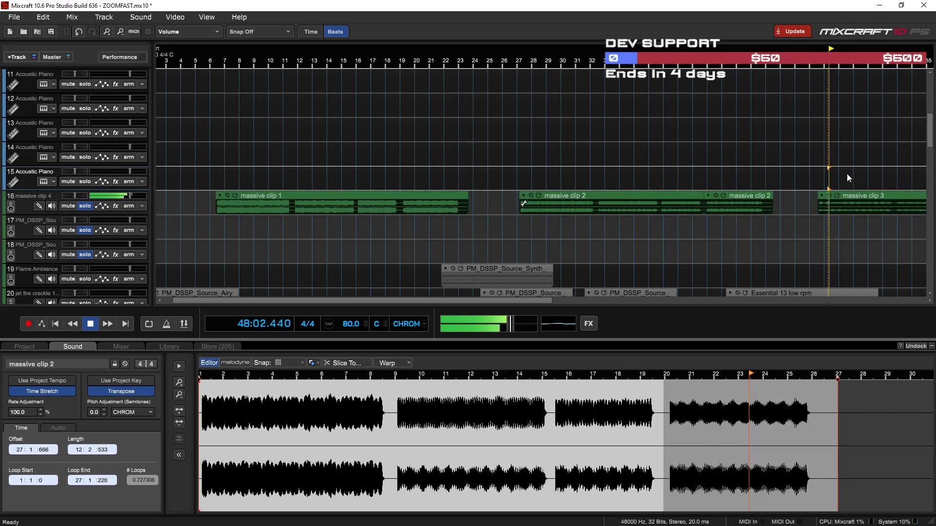
click(725, 203)
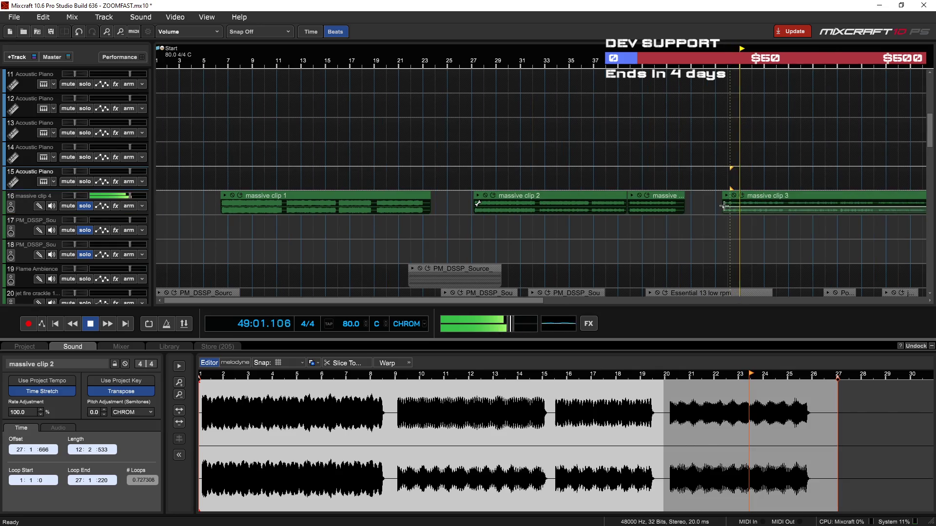
scroll(805, 222, down, 2)
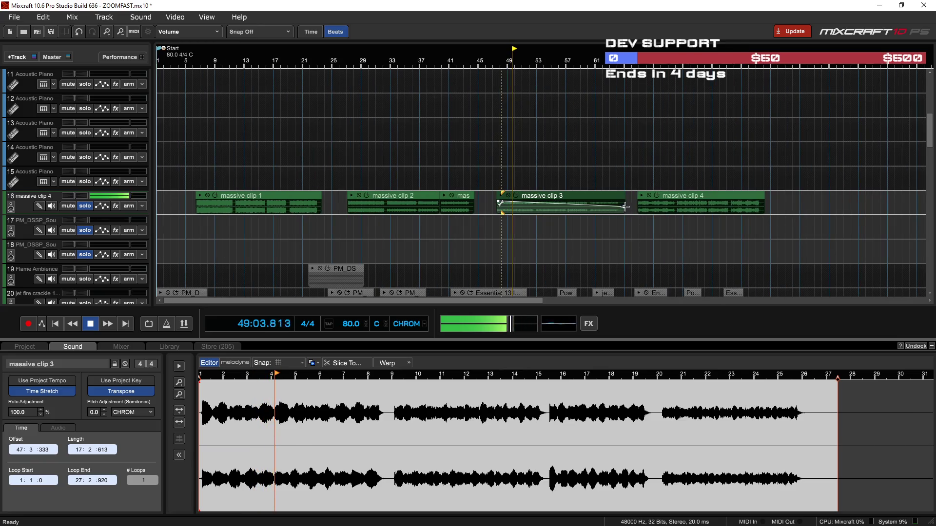
mouse_move(547, 173)
mouse_down()
mouse_move(659, 184)
mouse_move(639, 213)
mouse_up()
click(686, 181)
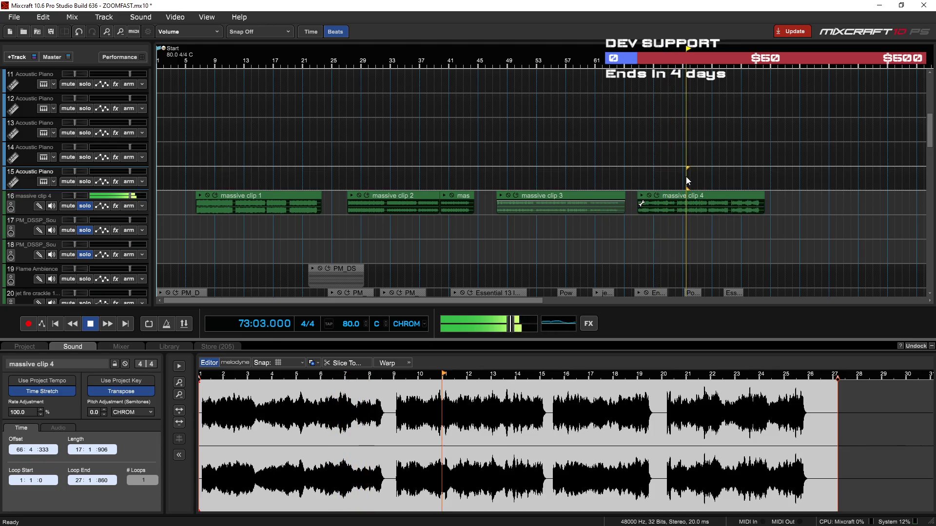
click(715, 179)
click(739, 178)
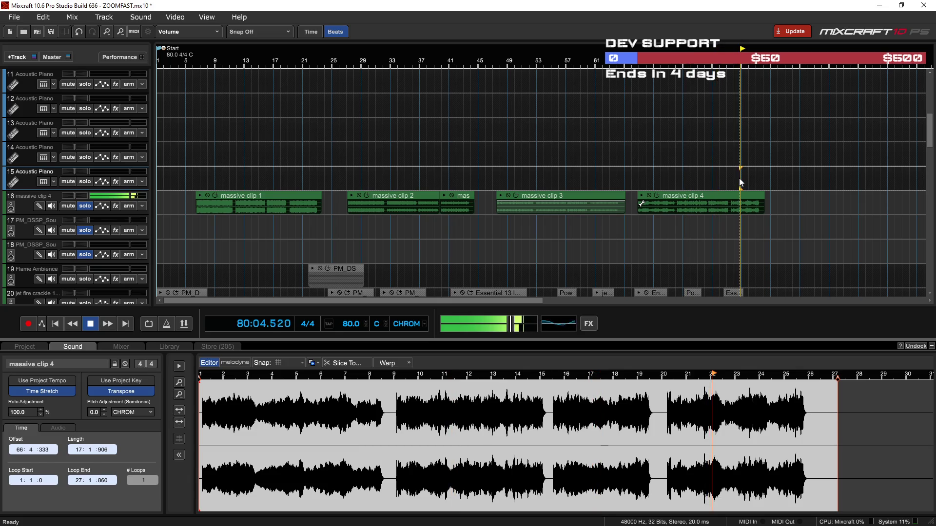
click(713, 177)
click(683, 180)
click(291, 165)
click(269, 169)
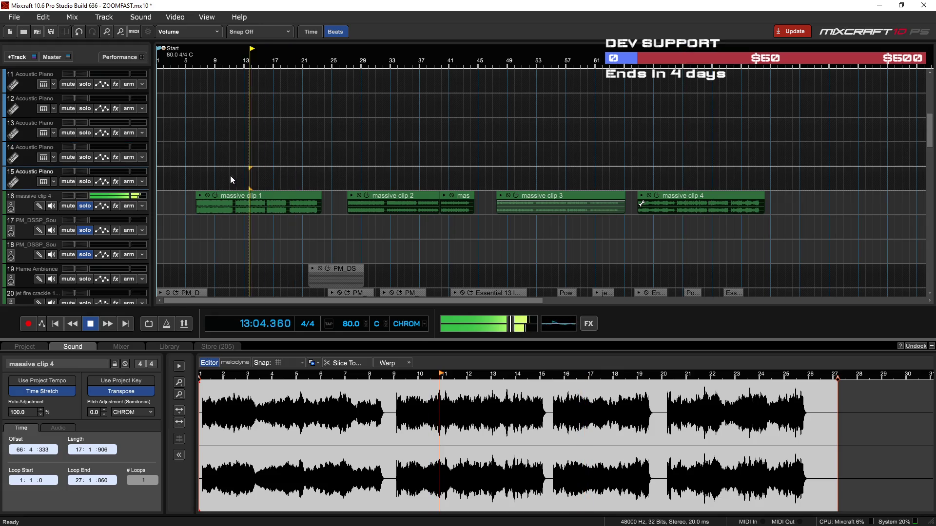
Audition bars 10 to 27 and split massive clip 1 at about bar 11.5 and again further along
scroll(242, 187, up, 5)
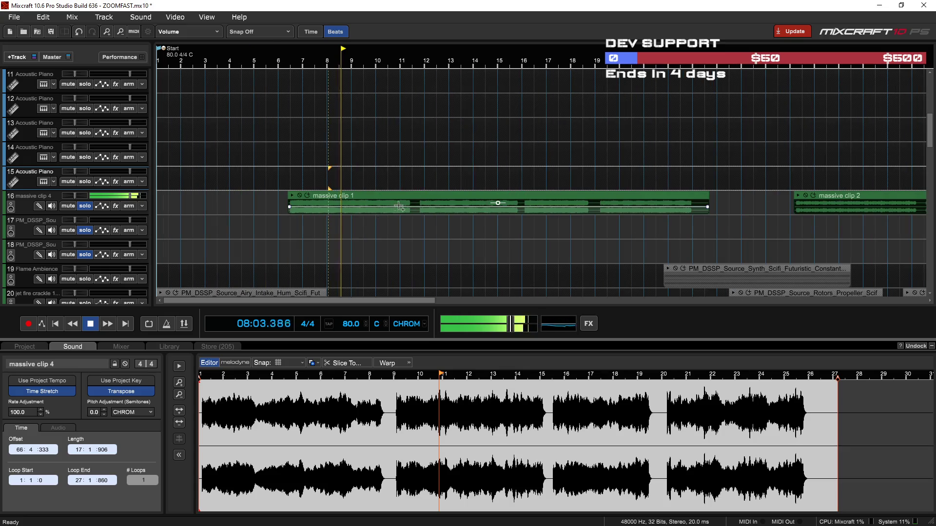
click(379, 172)
click(808, 162)
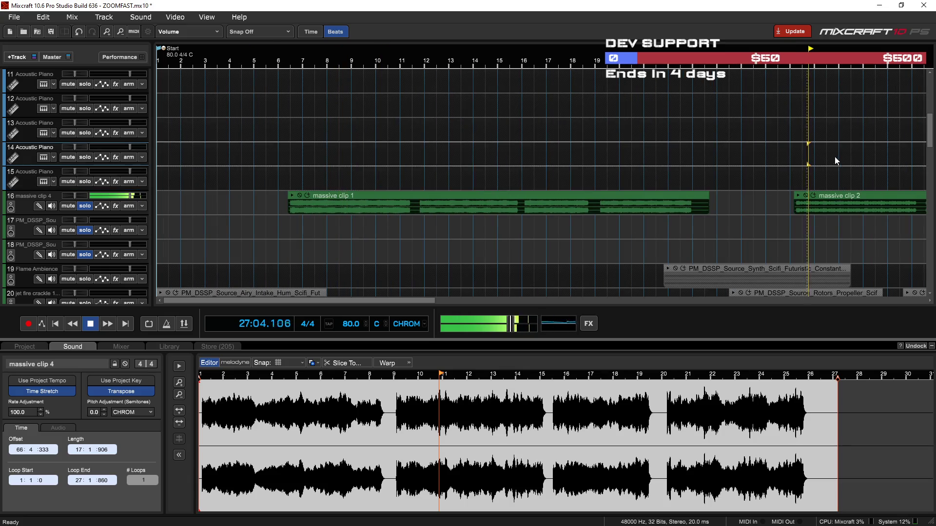
click(377, 169)
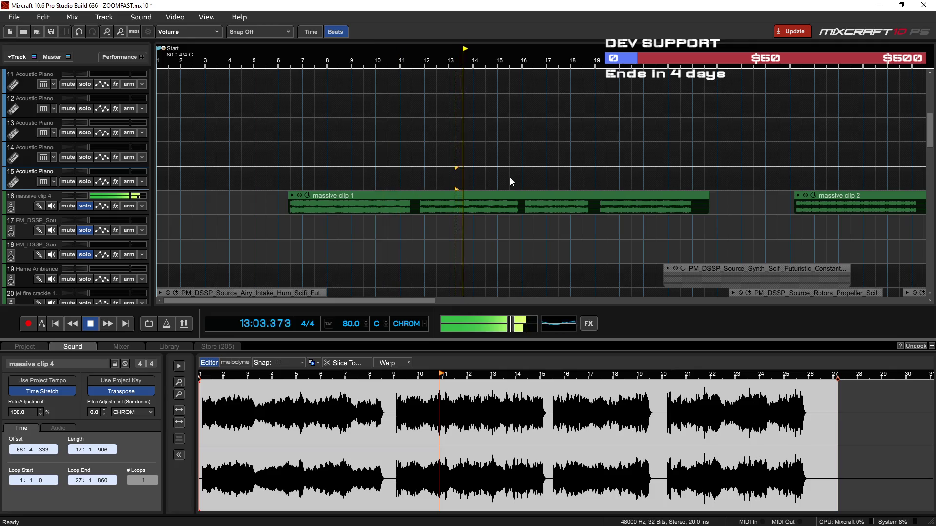
click(415, 197)
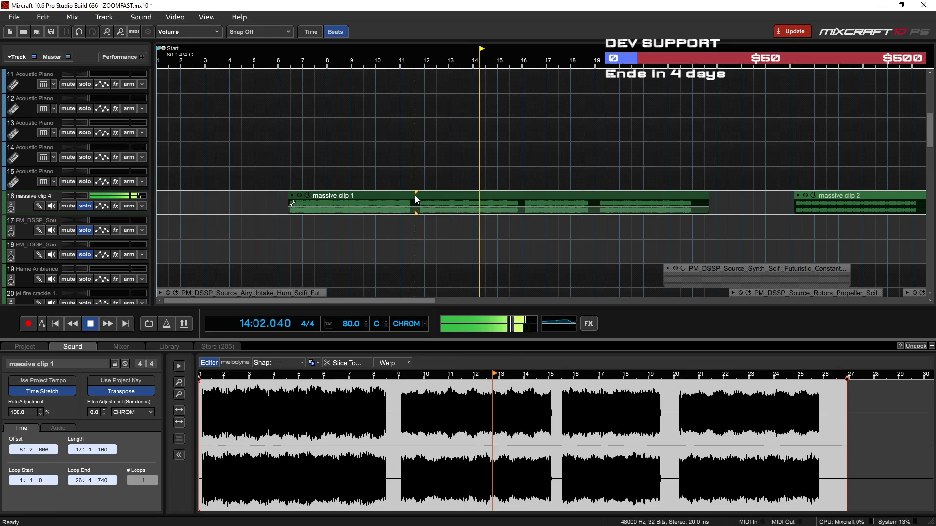
key(t)
click(532, 169)
key(t)
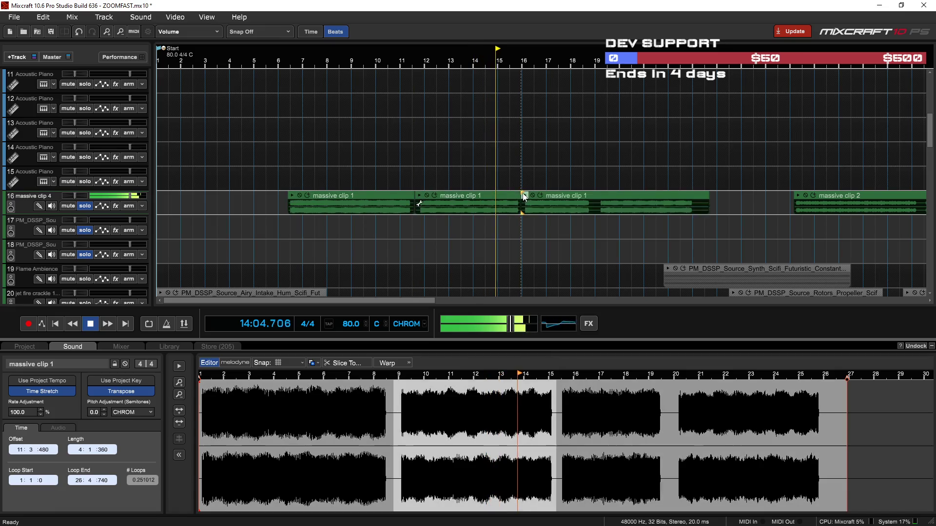
Audition past bar 27, then add GrainLoop1 to track 17 and play from bar 24
click(609, 169)
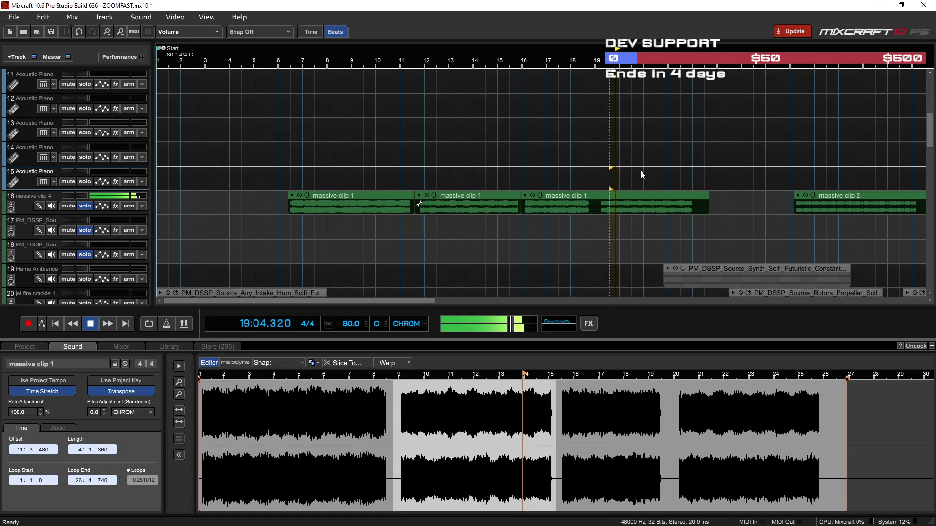
click(773, 171)
click(815, 161)
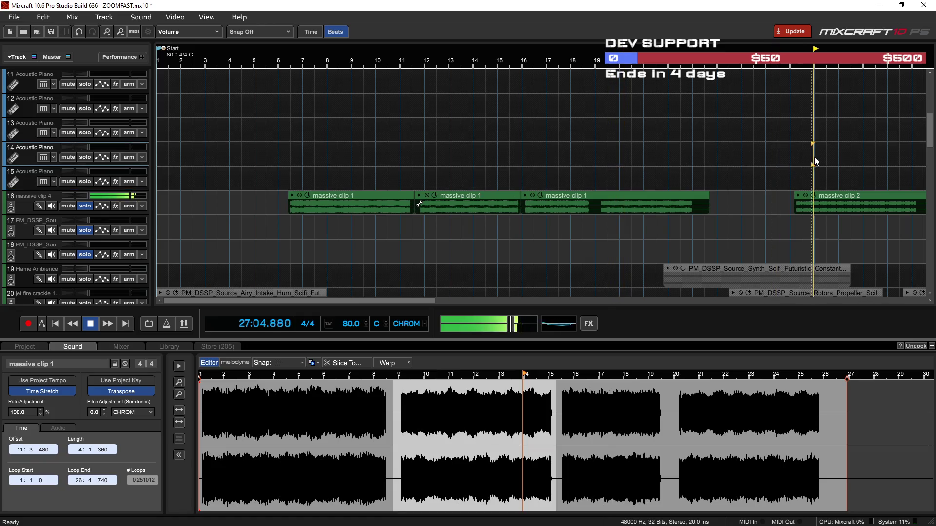
scroll(817, 169, down, 2)
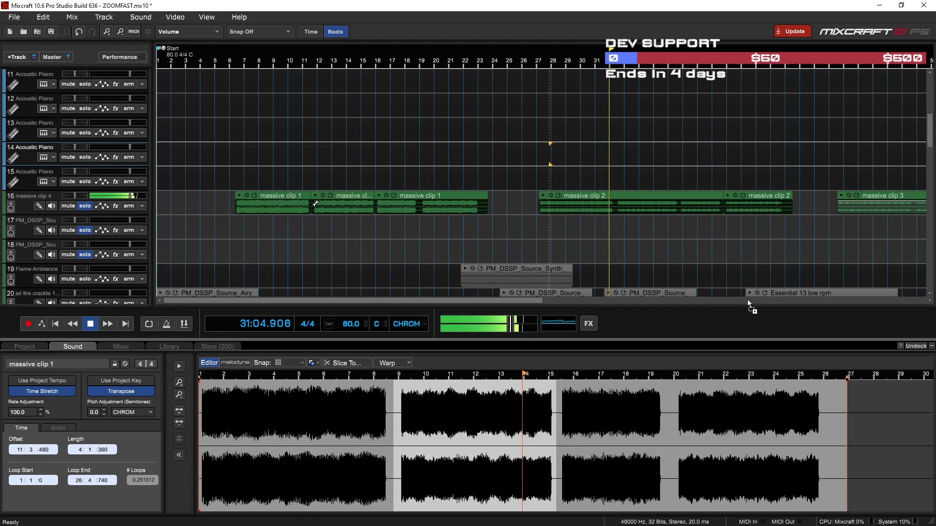
drag(492, 231, 495, 219)
click(493, 191)
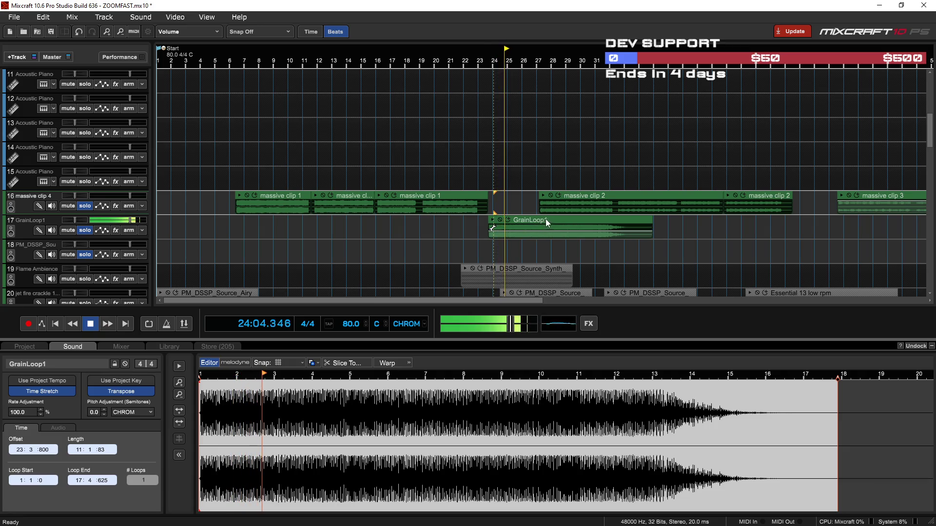
Move GrainLoop1 to start at bar 1 and replay from the project start
drag(546, 218, 492, 219)
drag(417, 226, 161, 228)
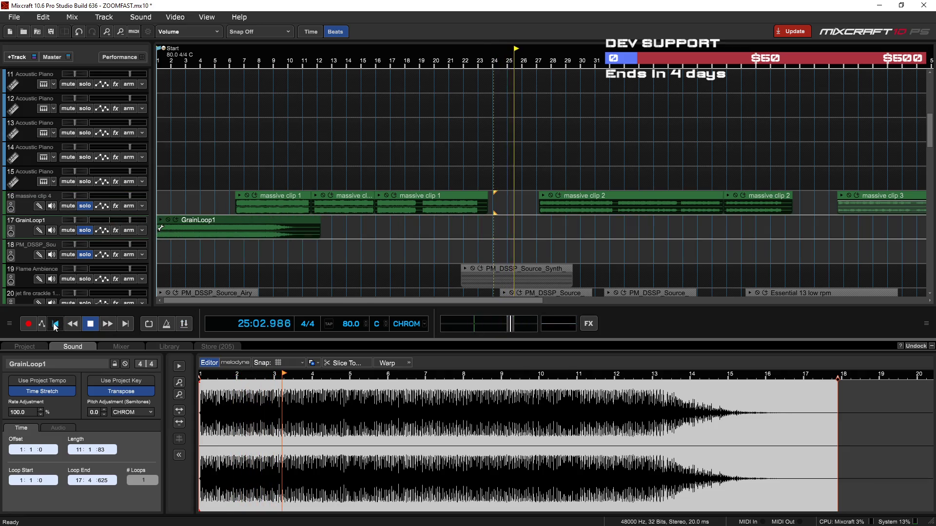
click(55, 326)
scroll(275, 254, up, 2)
click(336, 164)
click(469, 173)
Place one massive clip 1 piece at bar 1 and the other near bar 14, and lower track 16's volume
drag(483, 194, 221, 195)
drag(357, 193, 548, 195)
scroll(174, 159, up, 2)
click(197, 183)
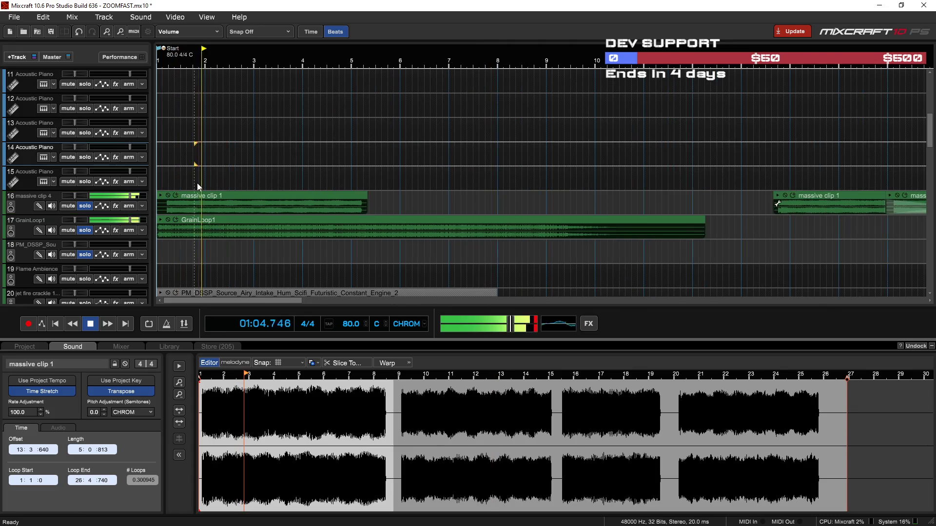
scroll(197, 183, up, 1)
drag(131, 195, 122, 195)
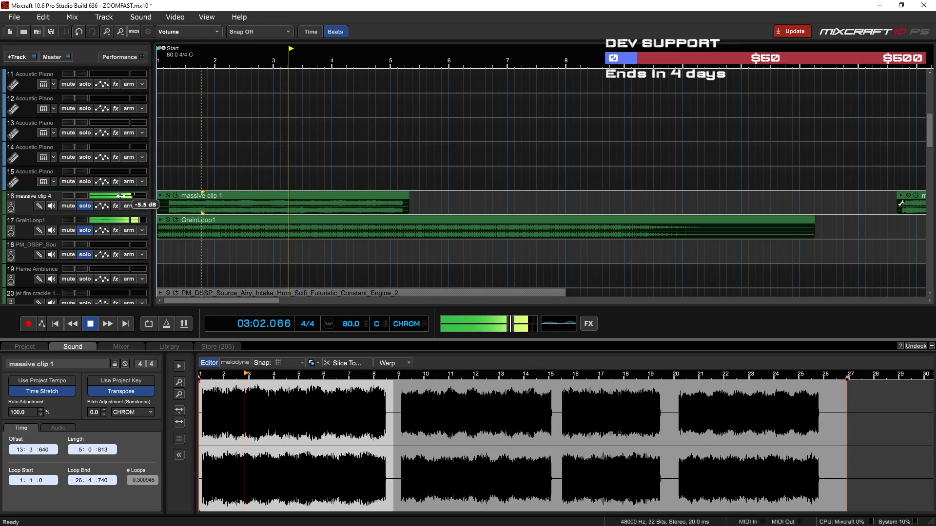
Audition the arrangement at bars 50, 54 and 70, then select massive clip 4 at bar 67
click(167, 148)
scroll(167, 147, up, 2)
scroll(469, 250, down, 5)
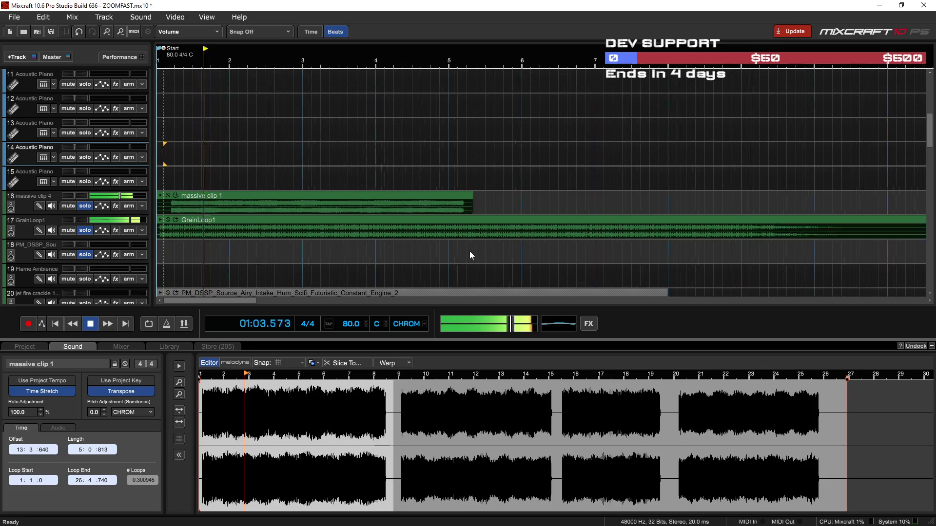
scroll(589, 191, down, 1)
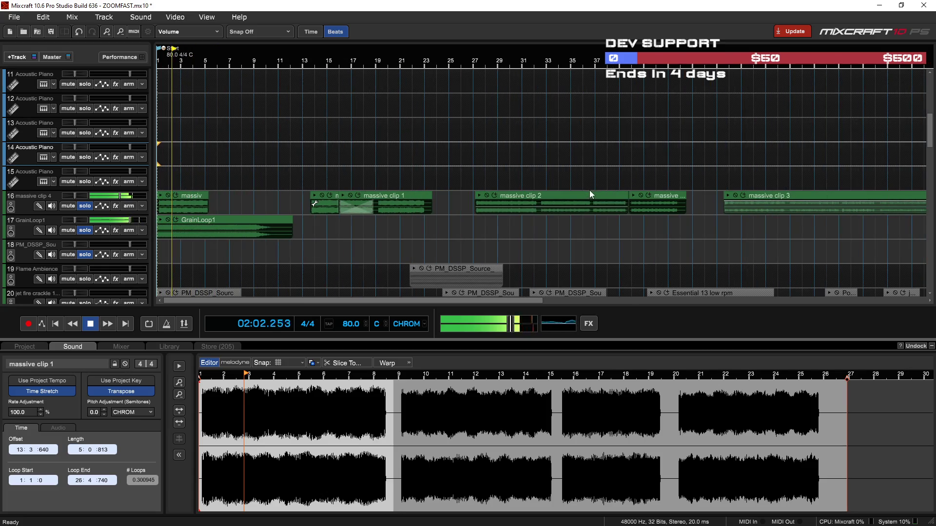
click(759, 169)
click(804, 177)
scroll(672, 167, down, 3)
click(665, 166)
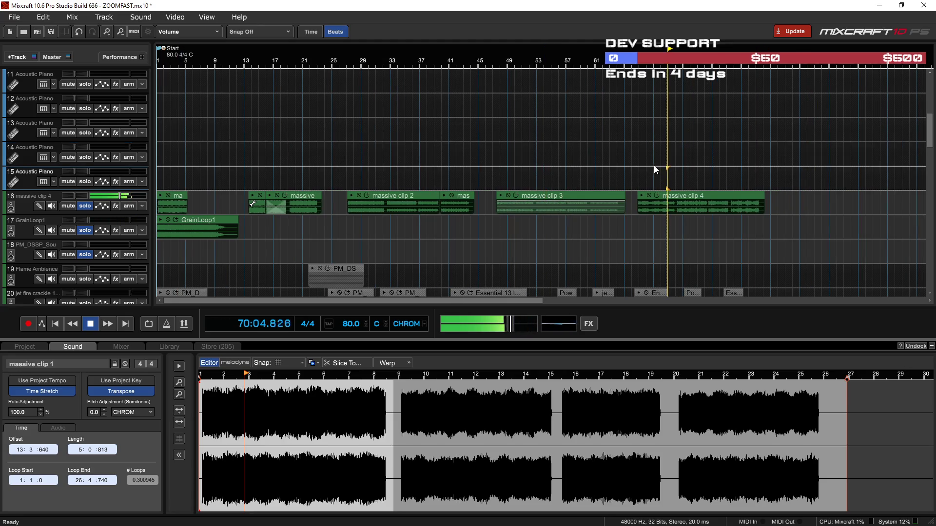
scroll(680, 183, up, 2)
scroll(591, 192, up, 2)
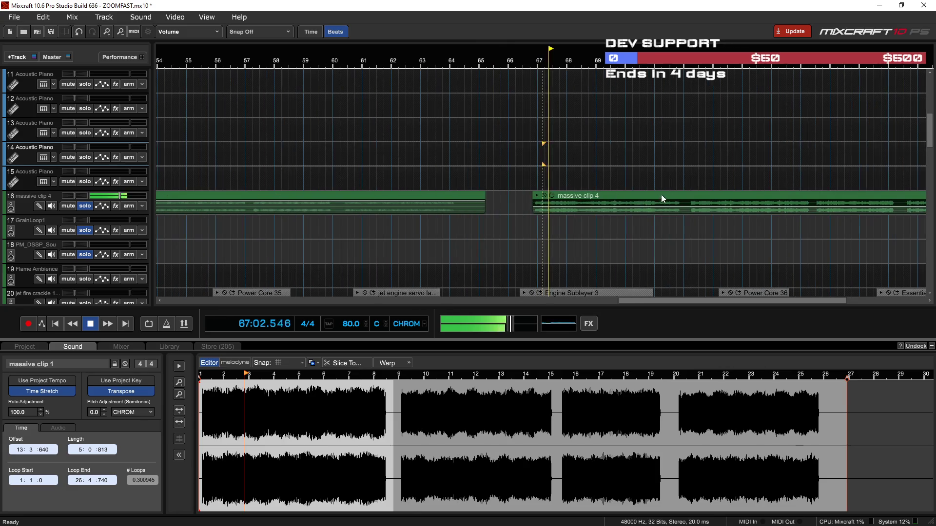
click(685, 195)
Split massive clip 4 at bar 67 and move the first piece to bar 1 on track 18
key(t)
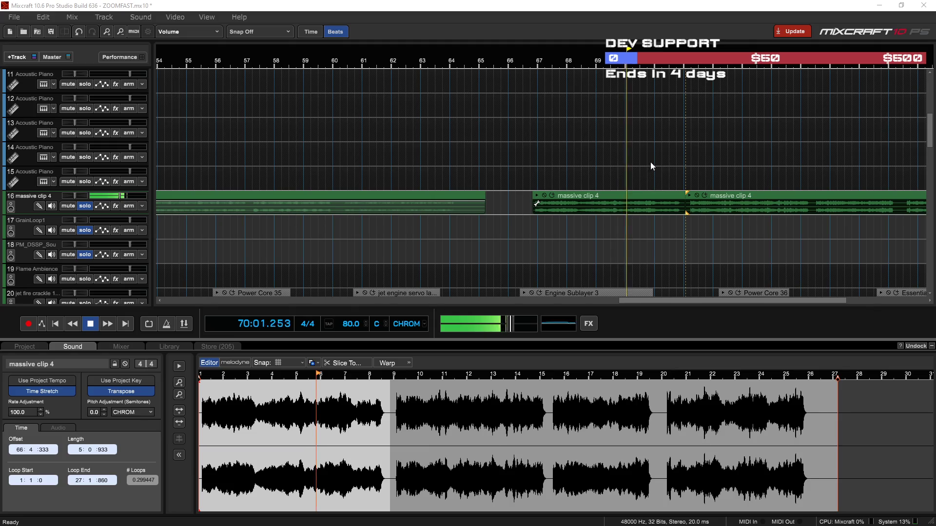
click(731, 152)
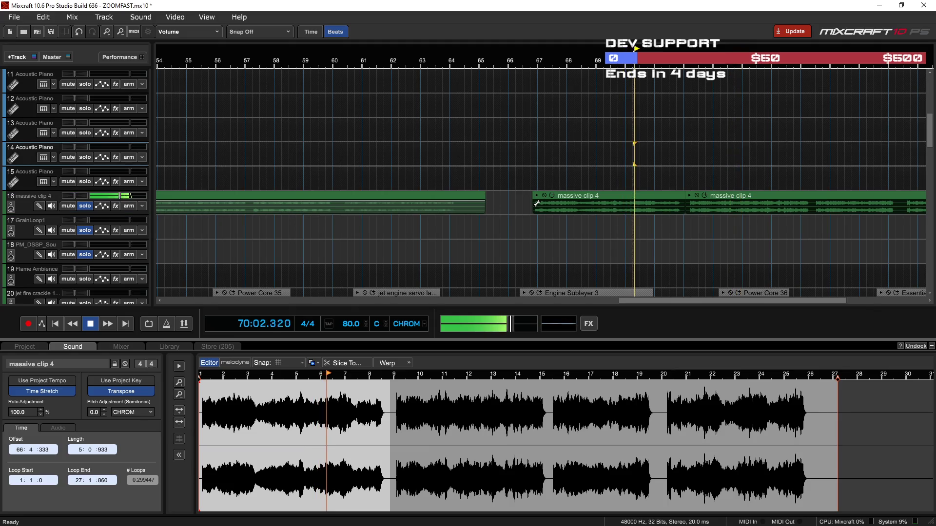
drag(585, 48, 668, 183)
mouse_move(592, 191)
mouse_down()
mouse_move(2, 270)
mouse_move(104, 241)
mouse_up()
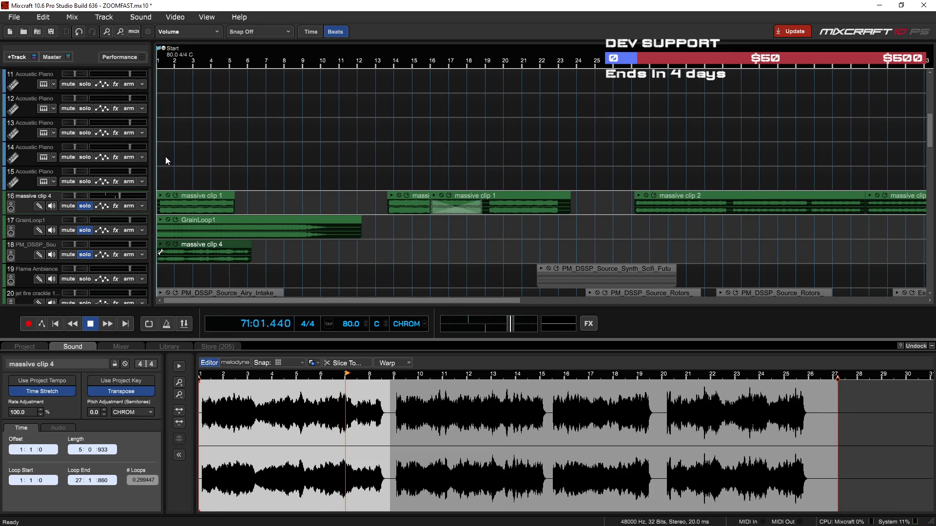
Play from the start, select massive clip 1, and bring up track 16's context menu
key(space)
scroll(183, 177, up, 4)
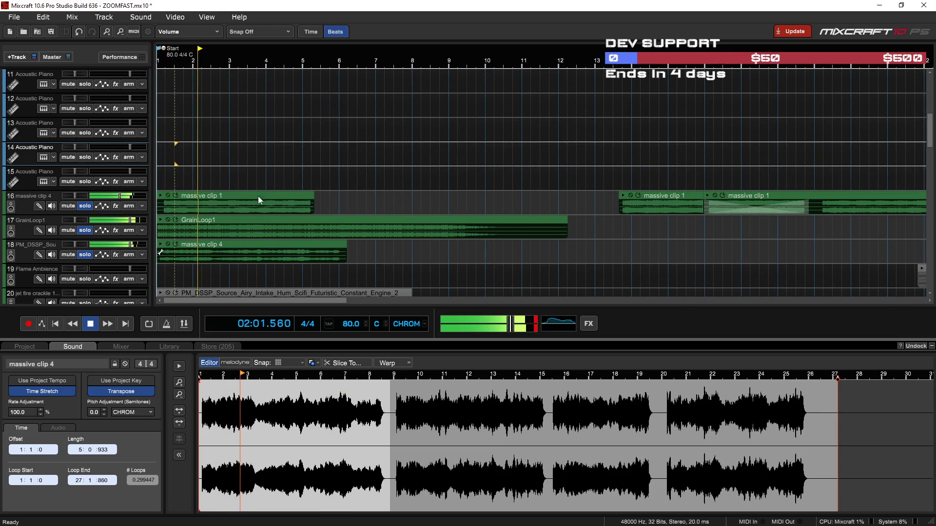
click(188, 194)
right_click(27, 208)
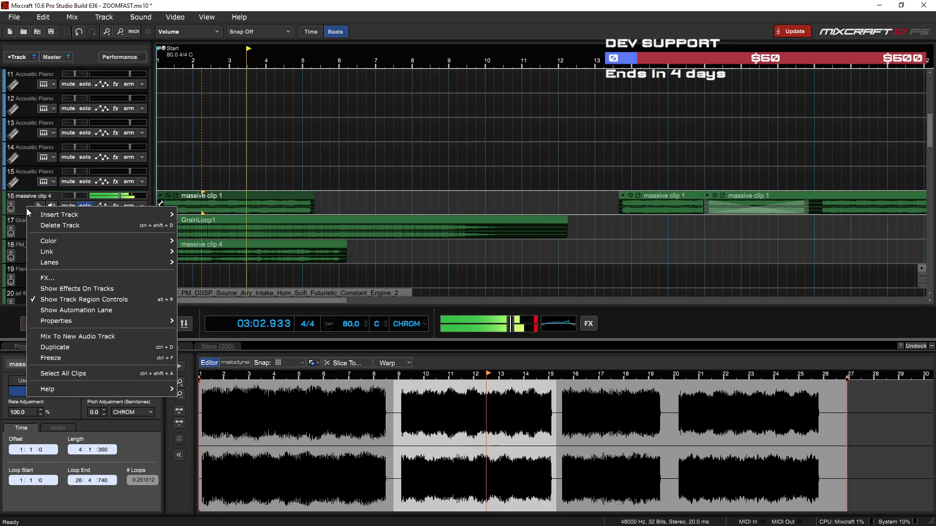
Duplicate track 16 as track 17 and mute its copied massive clip 1
click(71, 347)
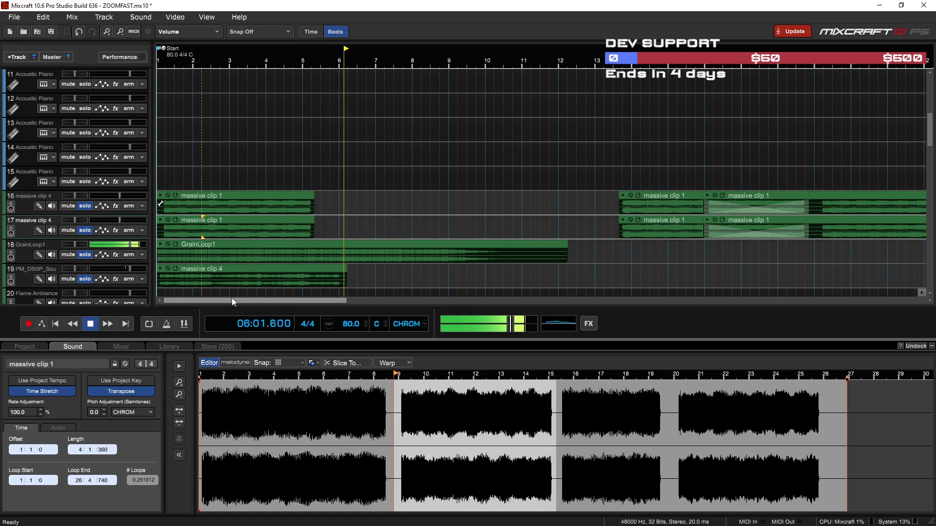
click(192, 131)
scroll(205, 137, up, 2)
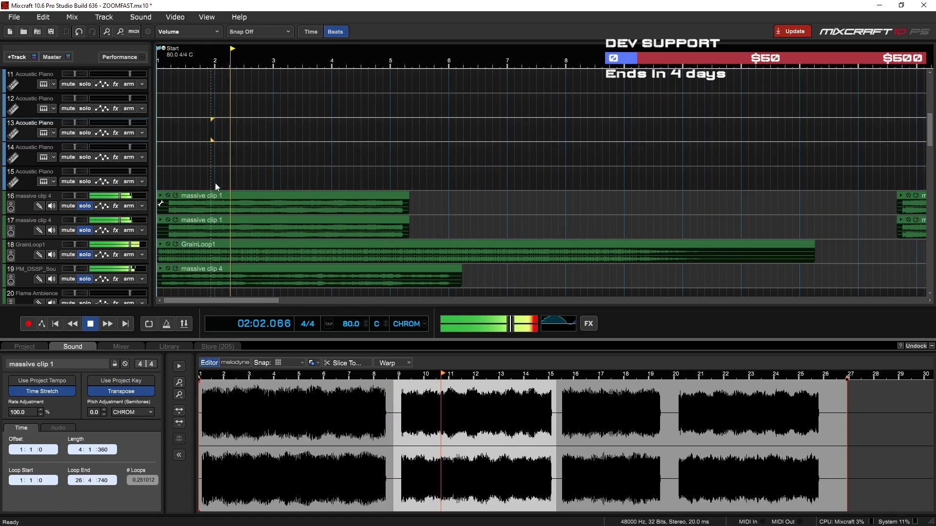
key(space)
click(195, 221)
click(168, 220)
Raise the clip's Pitch Adjustment by 4 semitones while it plays
click(189, 160)
key(space)
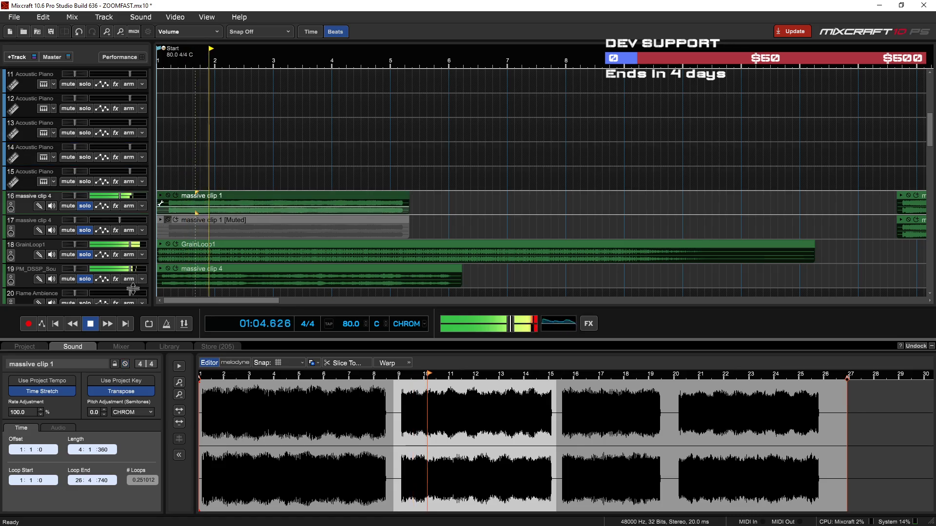
click(103, 410)
click(104, 409)
click(103, 409)
click(103, 409)
Raise massive clip 1's pitch further toward 9 semitones, then stop playback
click(104, 410)
click(103, 409)
click(103, 410)
click(103, 409)
click(103, 409)
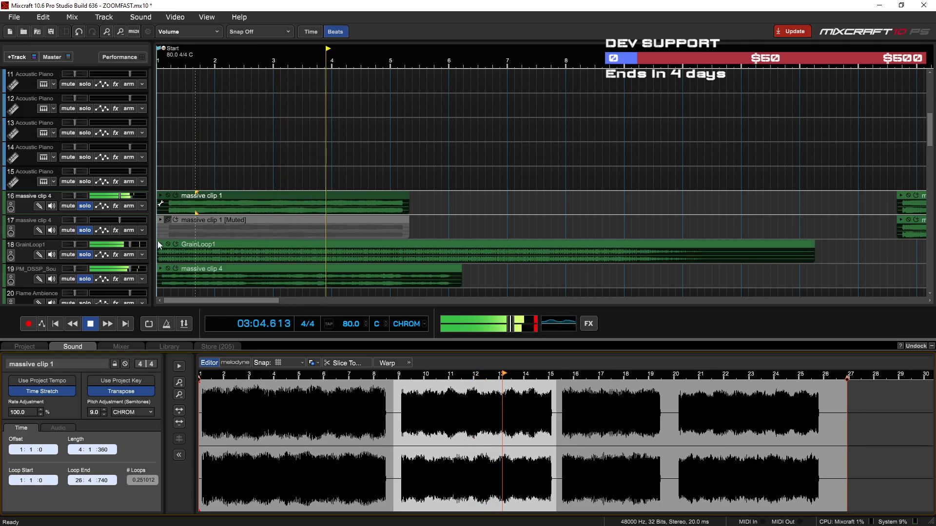
scroll(203, 220, up, 2)
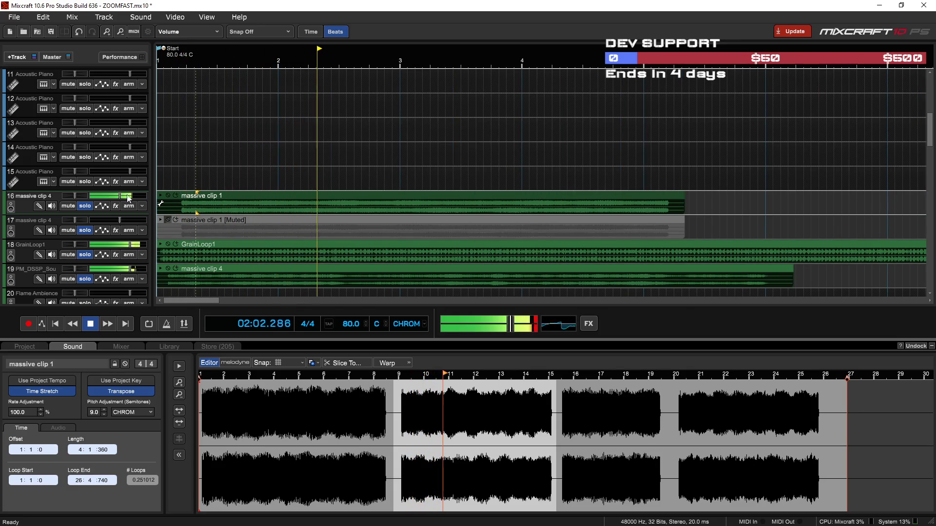
mouse_move(127, 197)
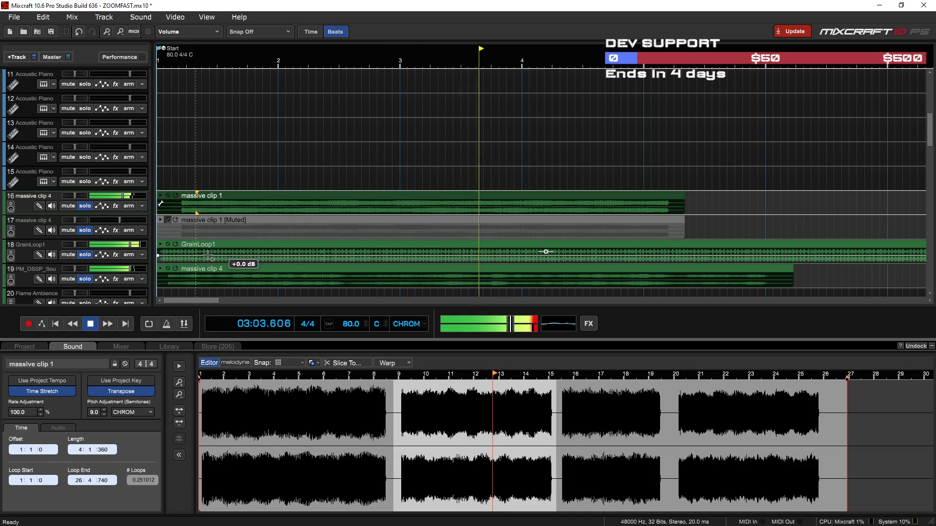
key(space)
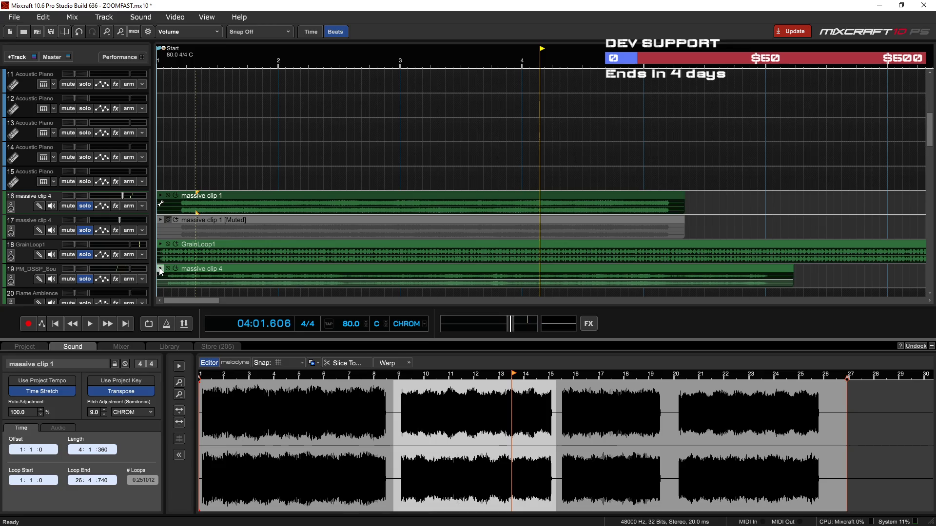
Trim the start of massive clip 4 on track 19 and move it to bar 1
click(160, 271)
key(space)
drag(159, 277, 178, 277)
drag(261, 268, 145, 279)
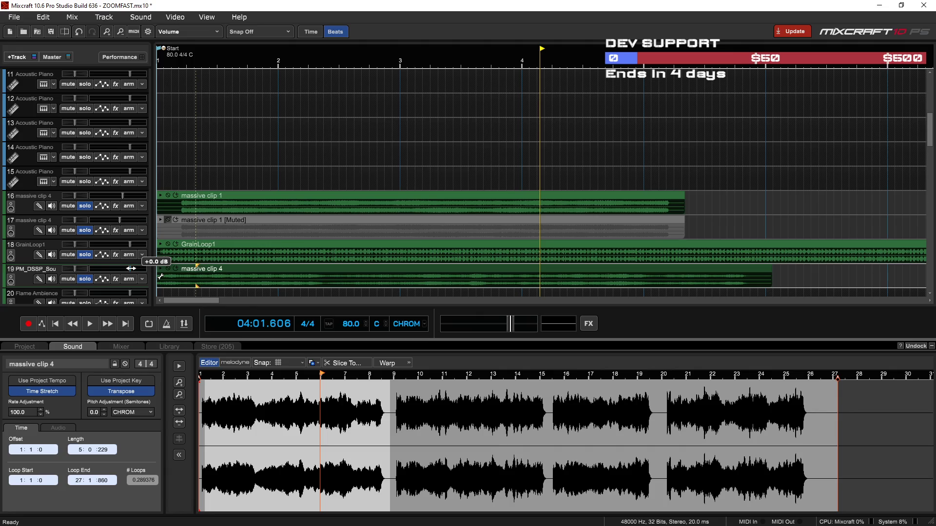
key(space)
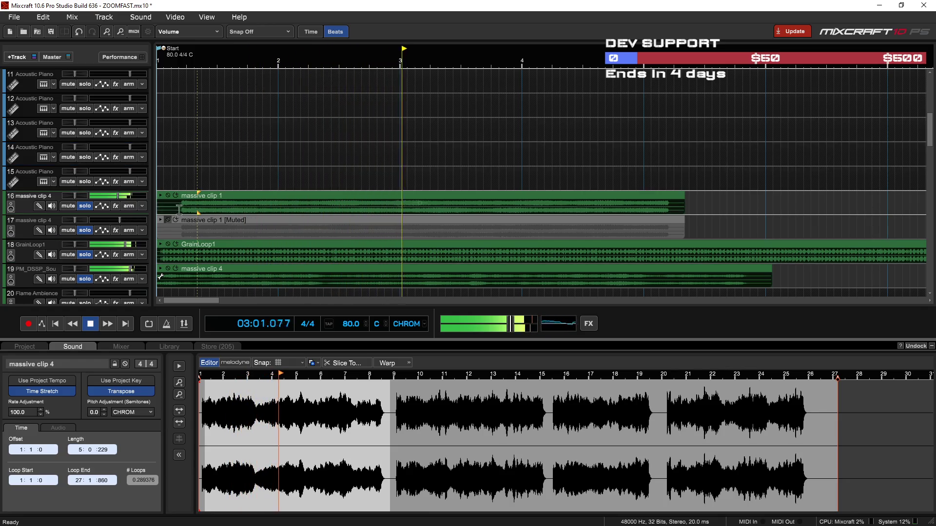
Select massive clip 1 on track 16 and bring up track 16's effects list
click(232, 194)
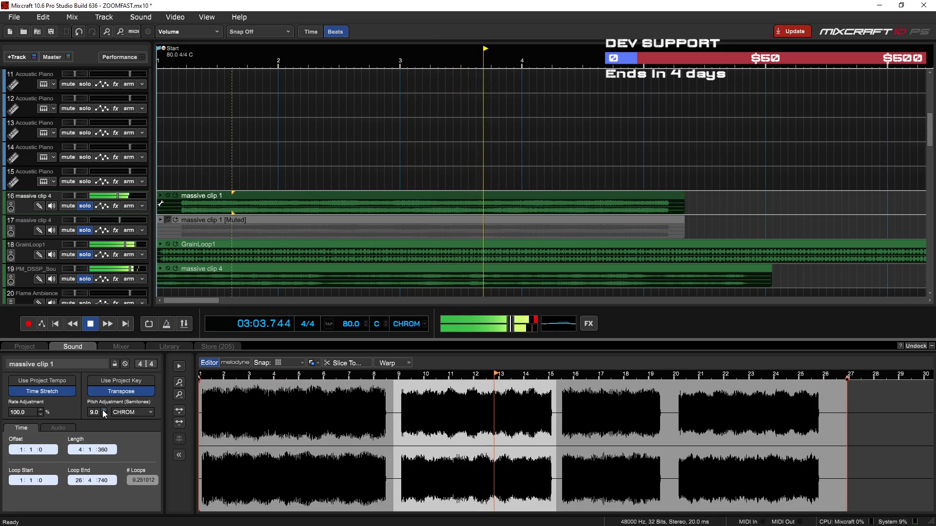
scroll(104, 411, up, 5)
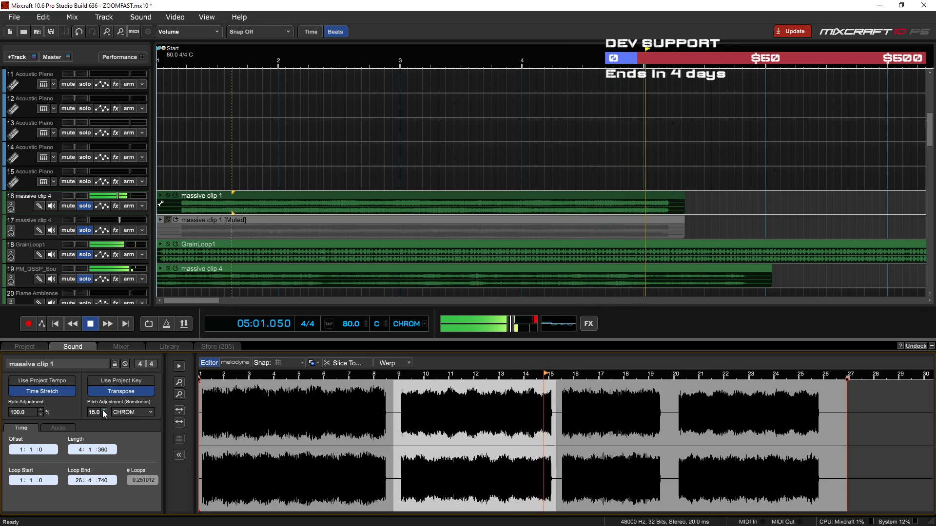
click(185, 146)
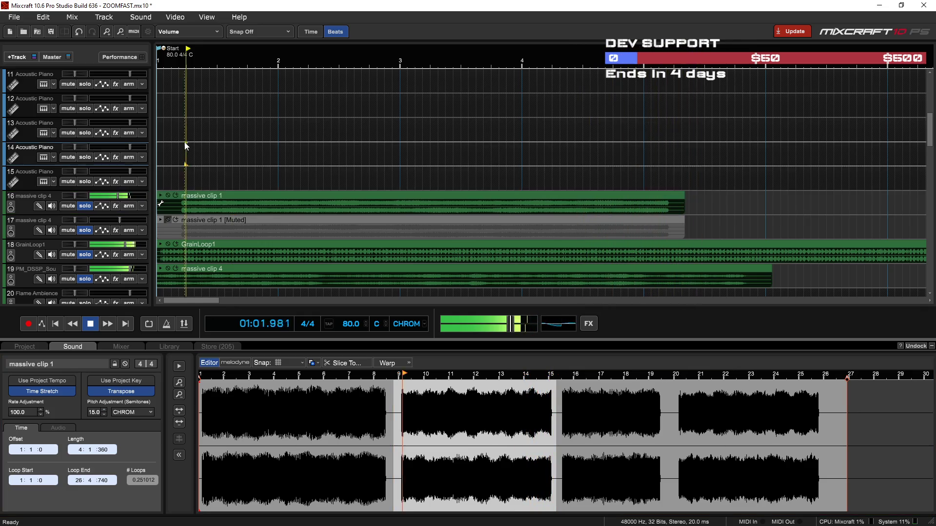
click(115, 205)
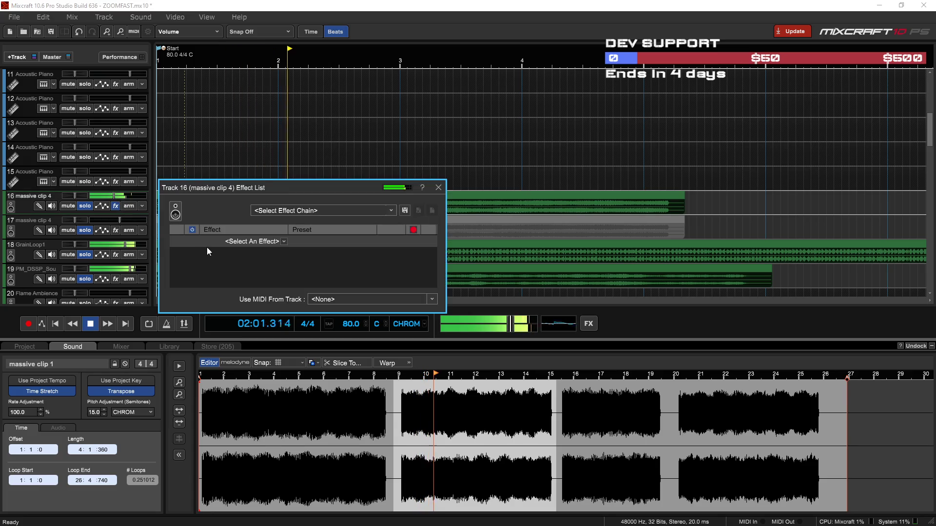
Add Acoustica Distortion to track 16 from the effects list
click(283, 241)
text(D)
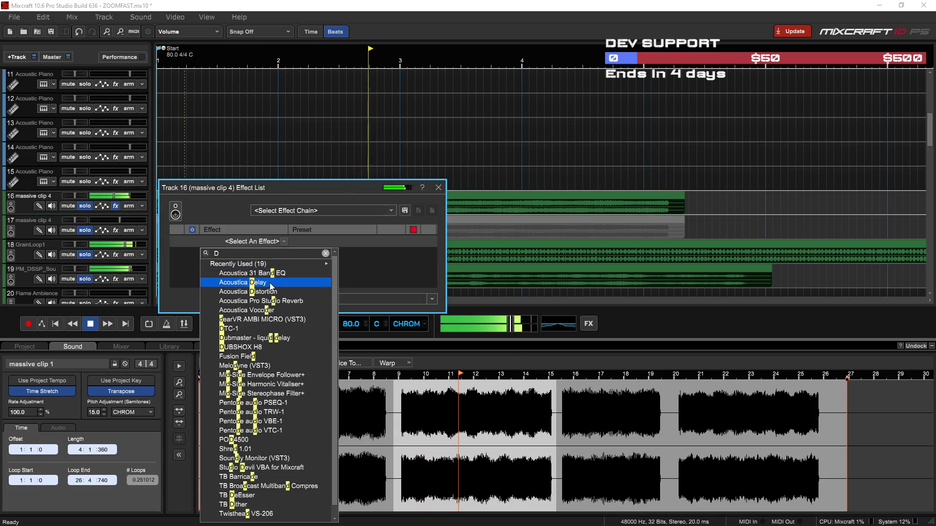
text(elay)
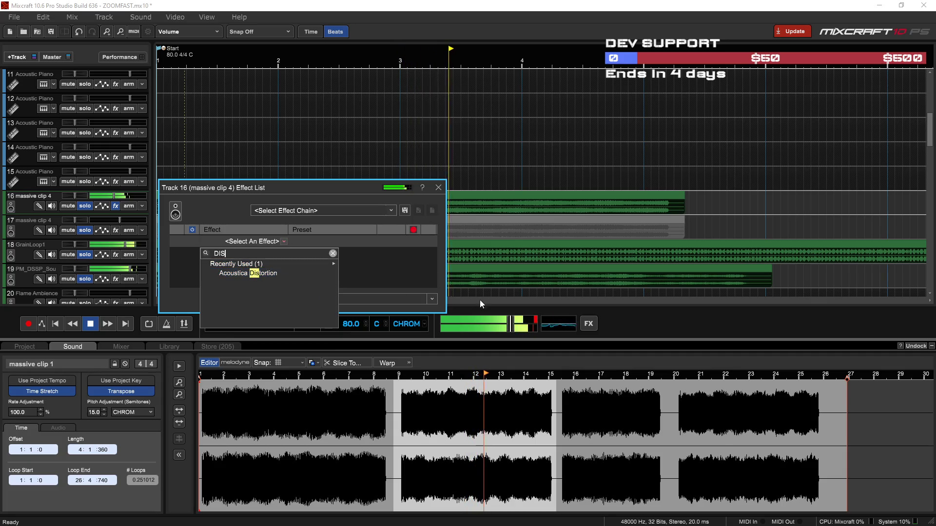
key(Escape)
drag(357, 187, 509, 72)
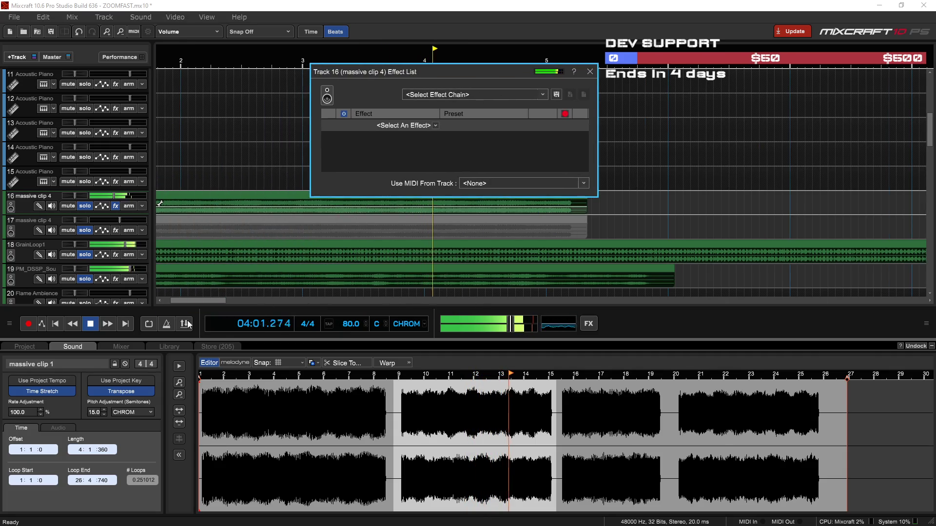
click(92, 324)
click(436, 126)
text(Di)
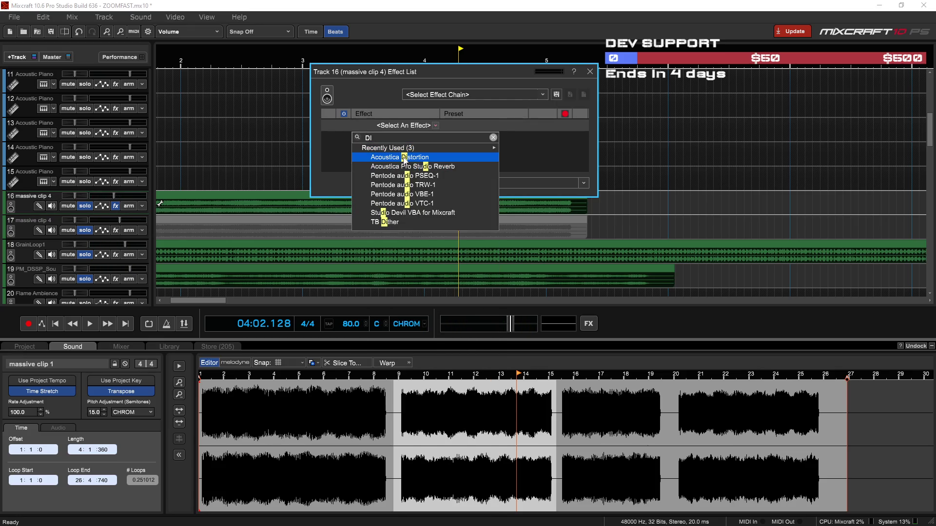
click(403, 157)
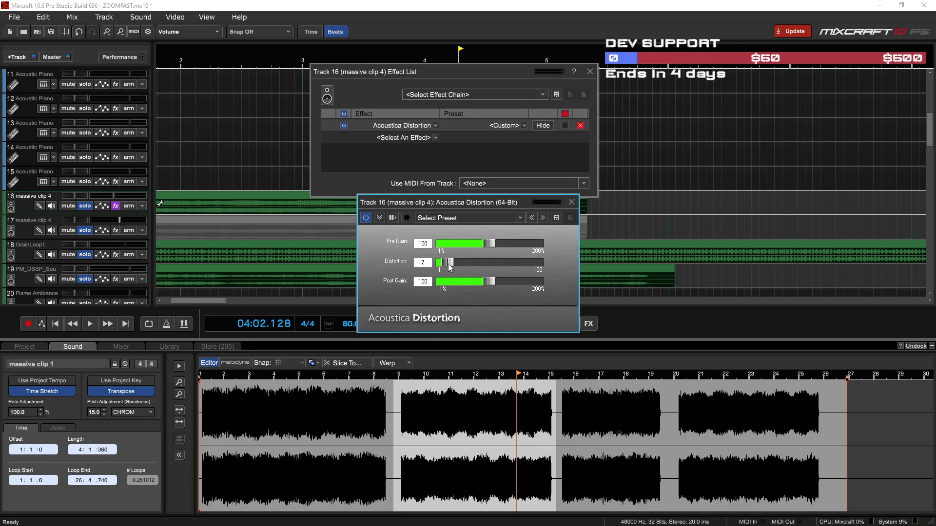
Tune the distortion's Post Gain to about 44 while auditioning from bar 2
drag(490, 281, 458, 282)
click(186, 171)
key(space)
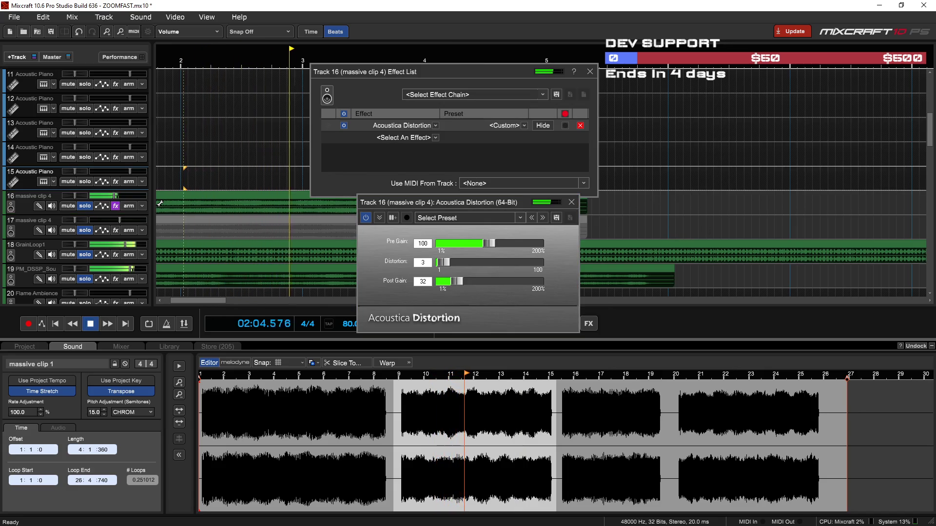
key(space)
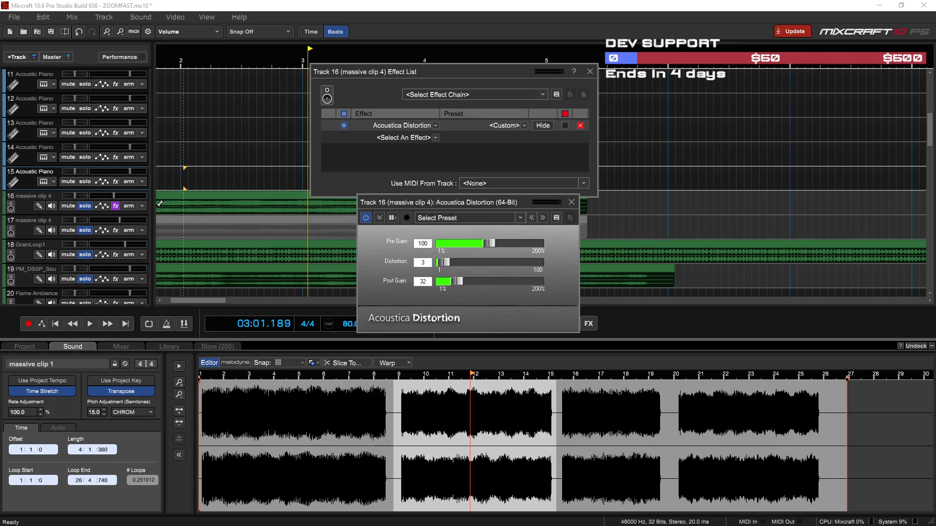
click(191, 128)
key(space)
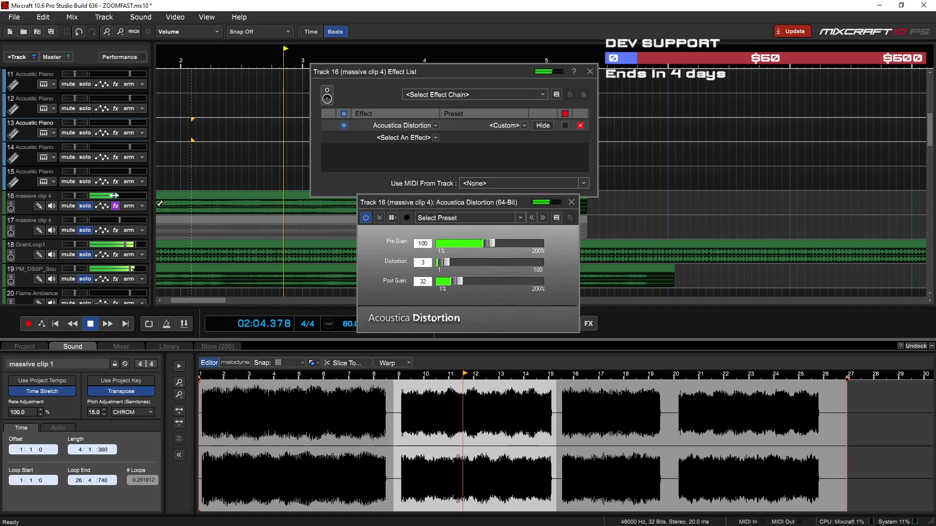
drag(458, 282, 465, 285)
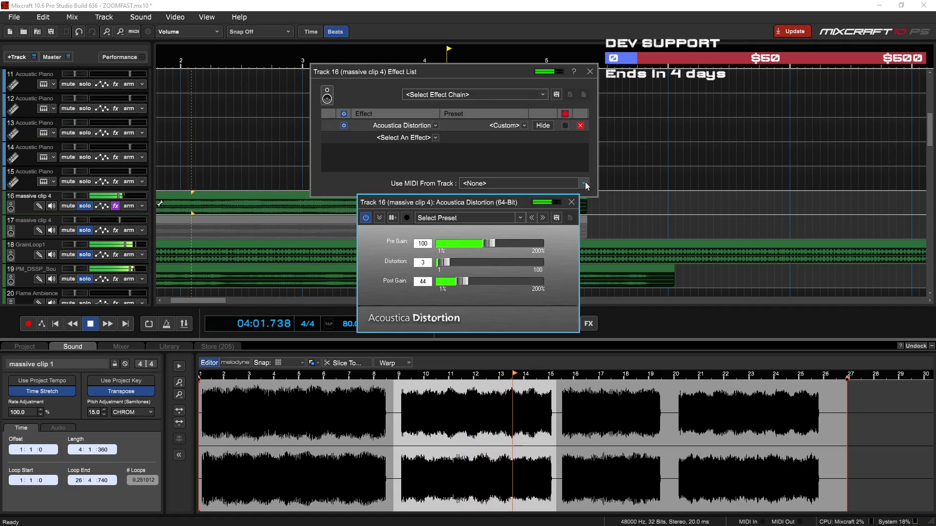
Close the effect list and Acoustica Distortion windows and stop playback
click(590, 72)
click(571, 202)
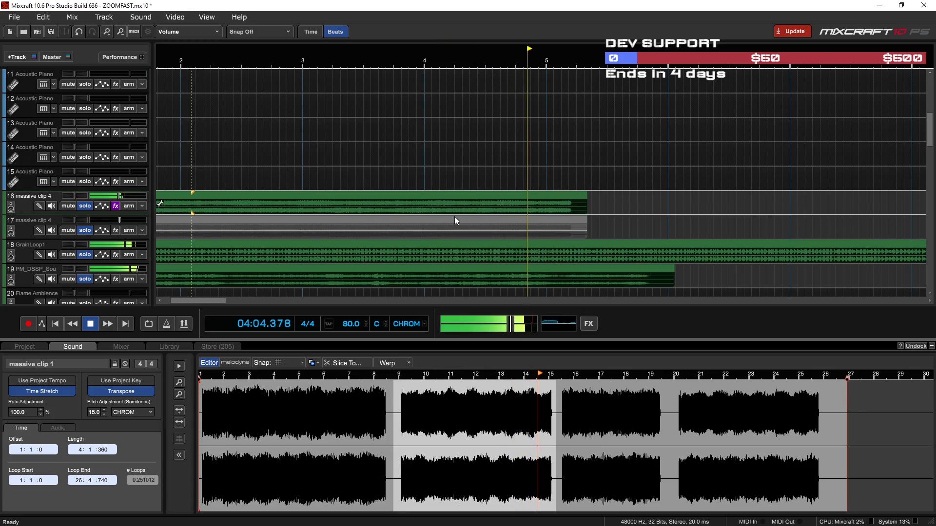
key(space)
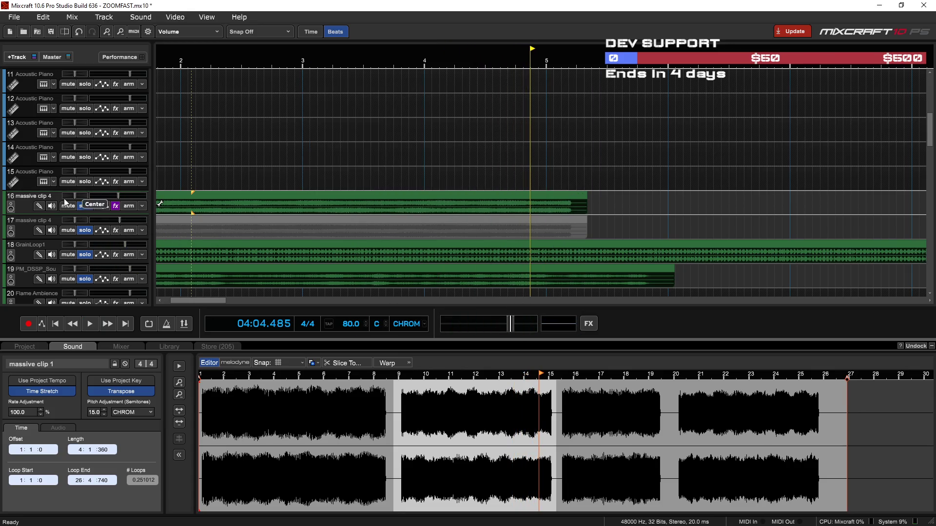
Duplicate the massive clip 4 track and swap the order of tracks 16 and 17
right_click(25, 206)
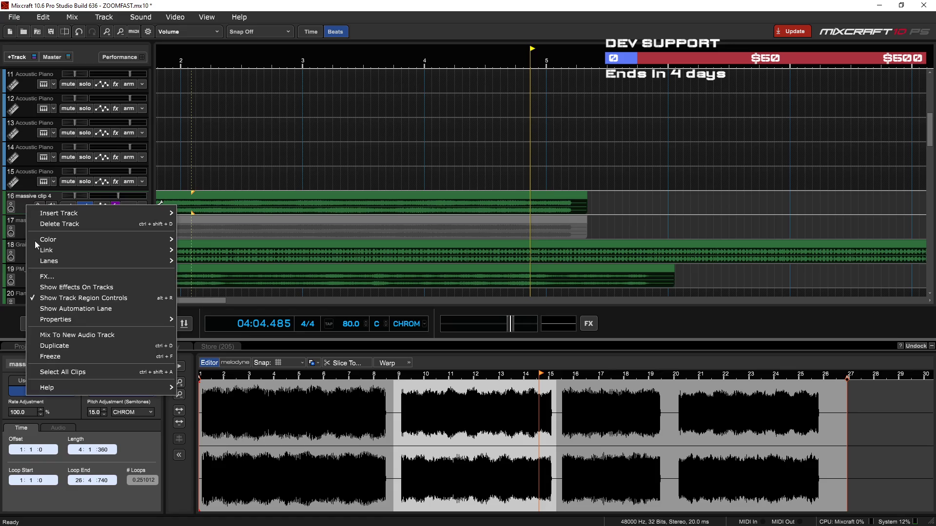
click(64, 347)
click(218, 243)
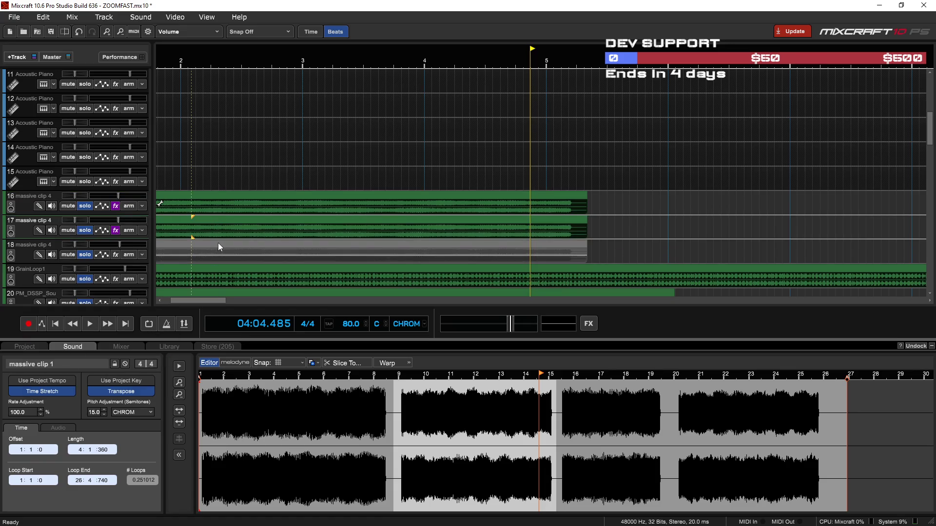
mouse_move(39, 205)
mouse_down()
mouse_move(22, 204)
mouse_move(19, 228)
mouse_move(68, 199)
mouse_move(22, 222)
mouse_up()
Lower massive clip 1's pitch by a few semitones and audition the layers
click(265, 243)
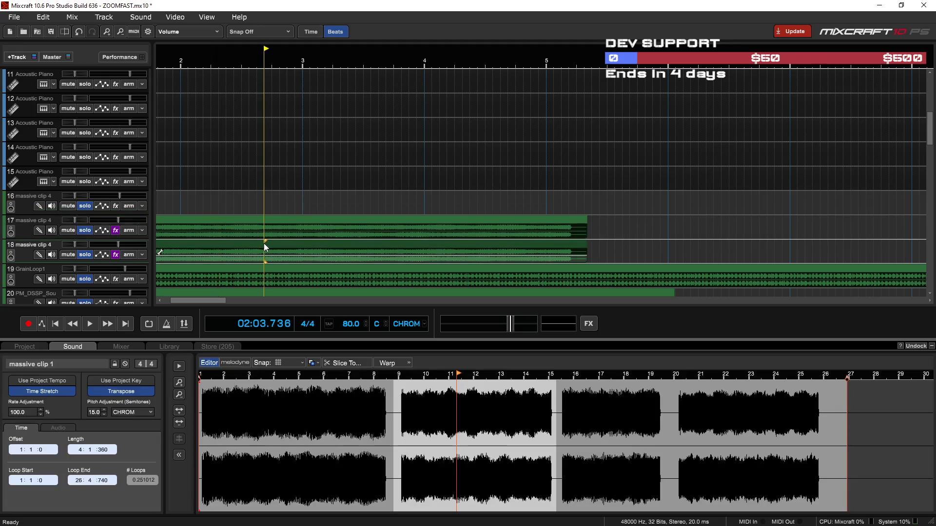
click(104, 414)
click(105, 415)
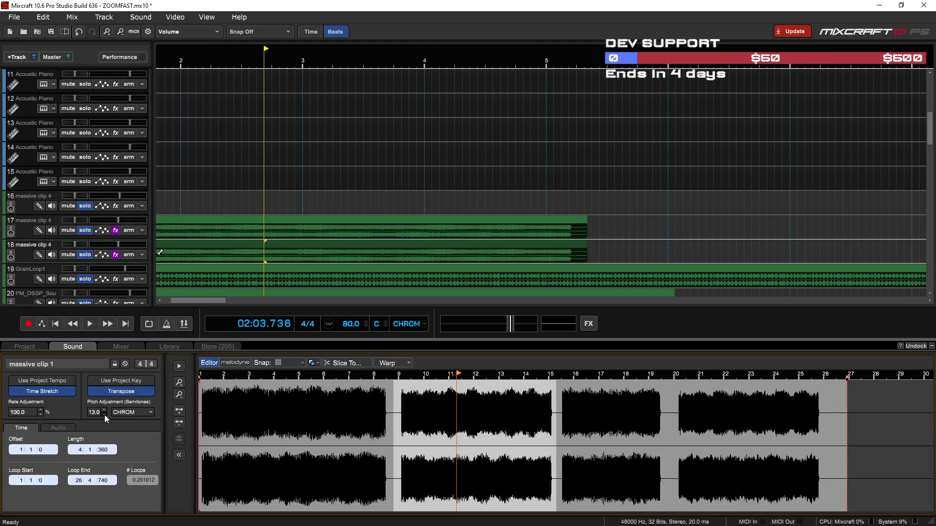
click(104, 415)
click(104, 414)
click(104, 415)
click(104, 414)
click(104, 414)
click(104, 415)
key(space)
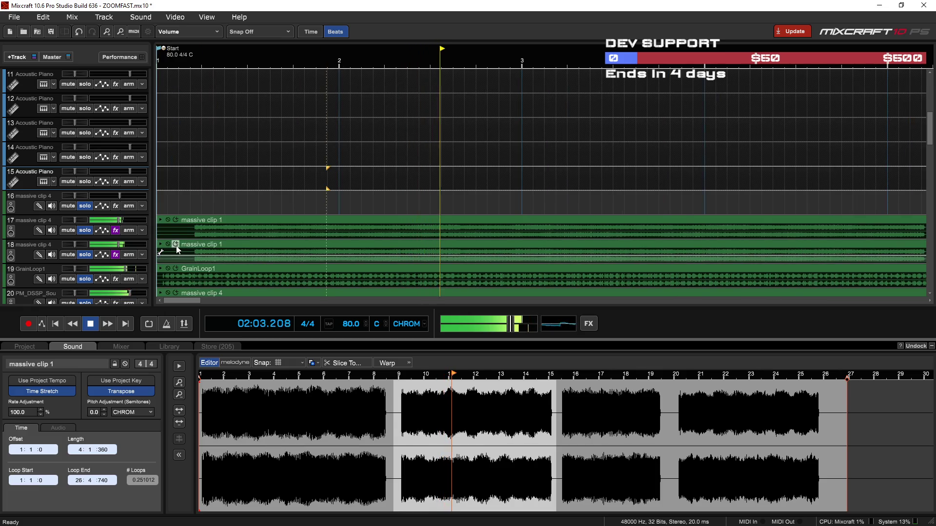
key(space)
Move the massive clip 1 copies on tracks 17 and 18 to the track start
mouse_move(161, 254)
mouse_down()
mouse_move(187, 253)
mouse_move(160, 229)
mouse_move(179, 229)
mouse_up()
drag(236, 244, 196, 244)
drag(250, 220, 210, 221)
click(181, 196)
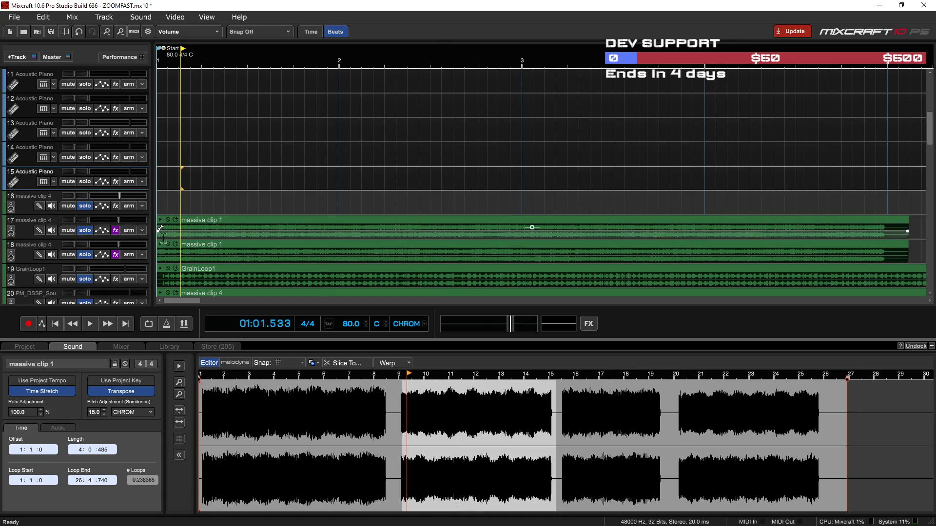
key(space)
Pitch the clip to -2 semitones and set track 18's volume to about -3.3 dB
click(104, 414)
click(104, 415)
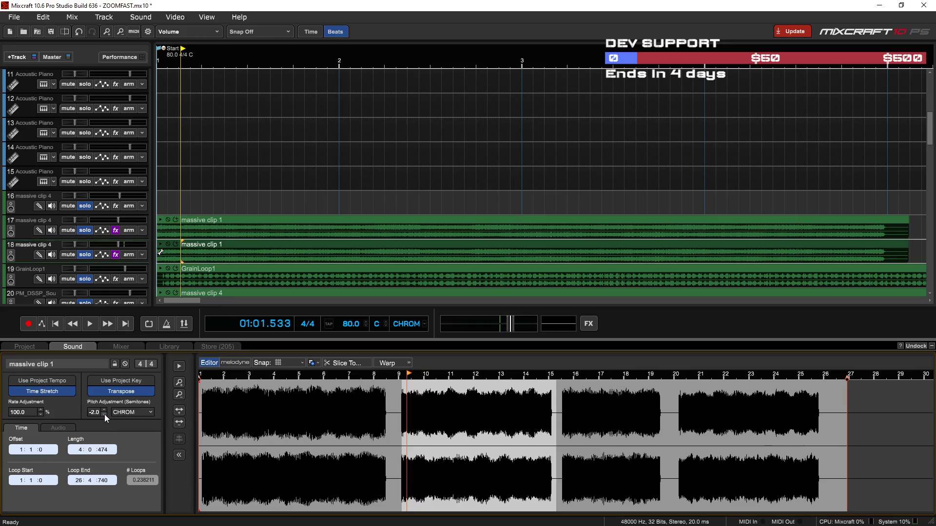
key(space)
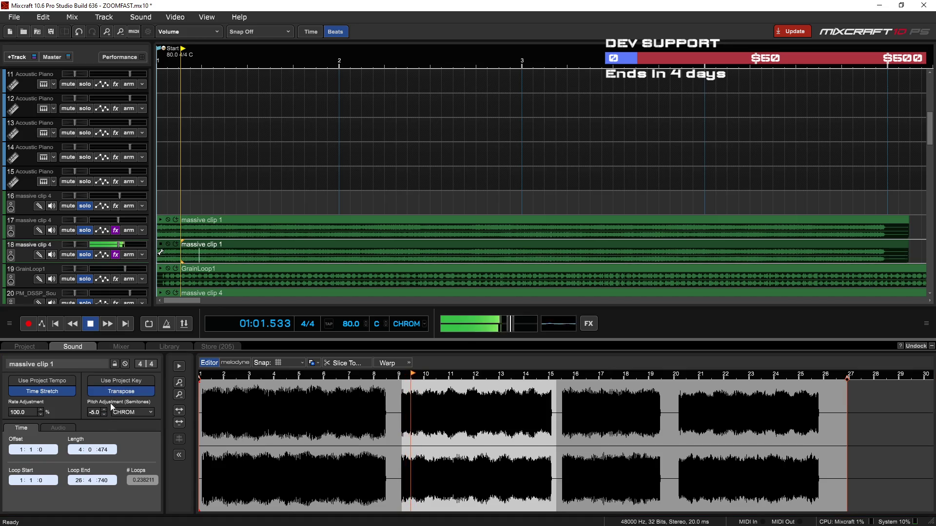
drag(120, 244, 126, 245)
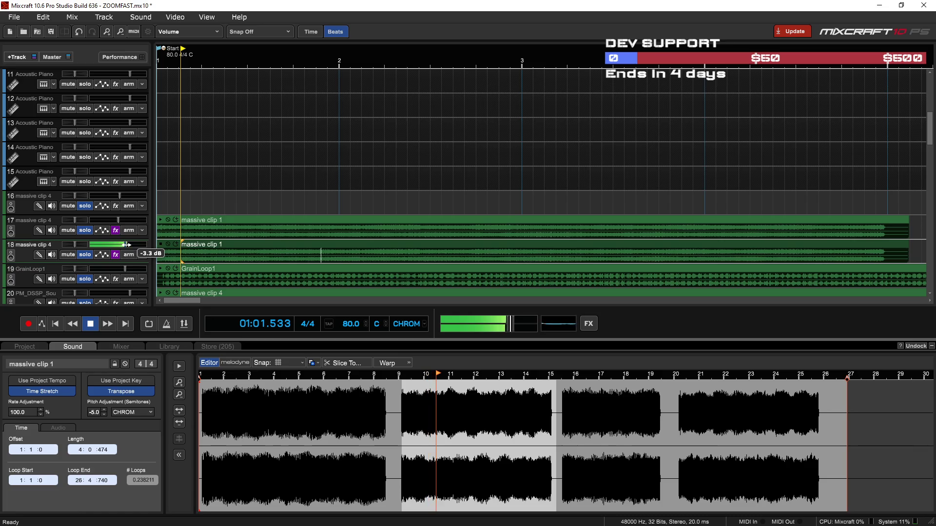
scroll(177, 180, down, 1)
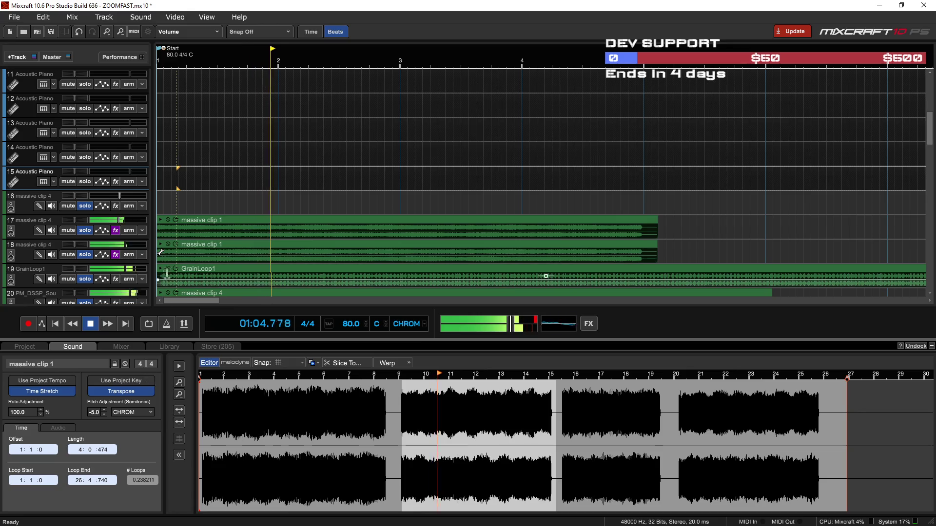
Step the clip's pitch down to -10 semitones, then back up to -6
click(104, 414)
click(103, 414)
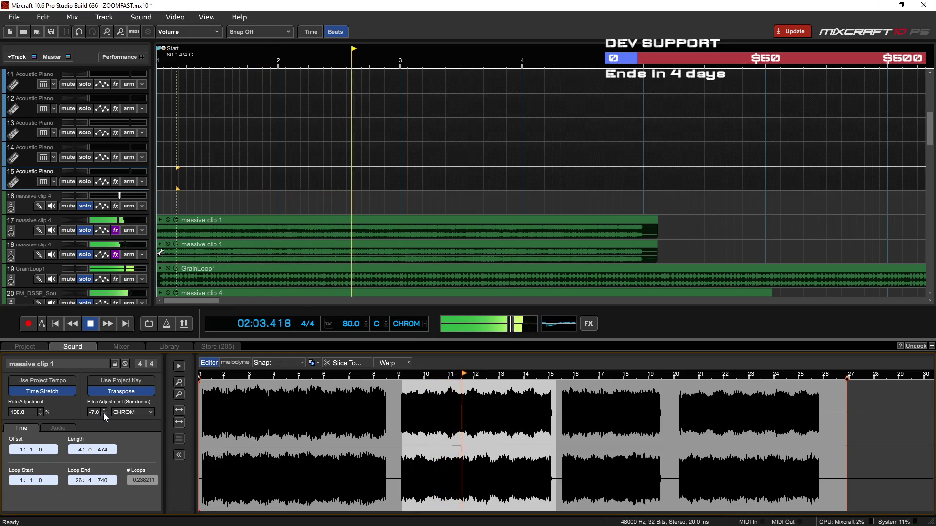
click(103, 414)
click(105, 414)
click(104, 414)
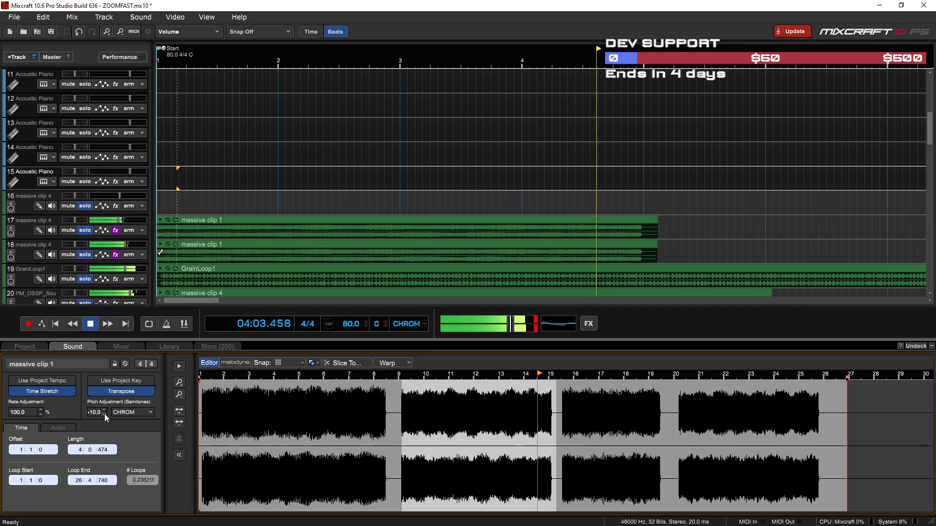
click(104, 410)
click(104, 410)
click(104, 410)
click(104, 411)
click(168, 165)
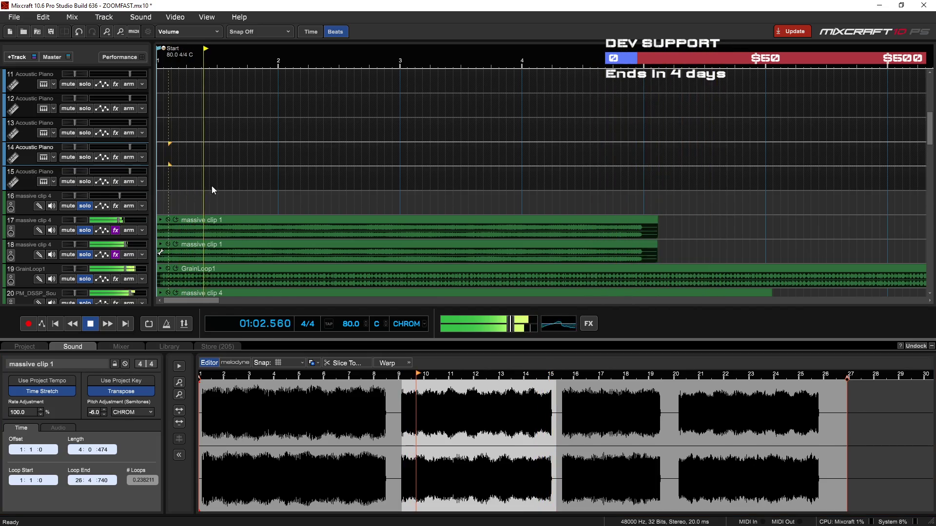
scroll(245, 180, down, 3)
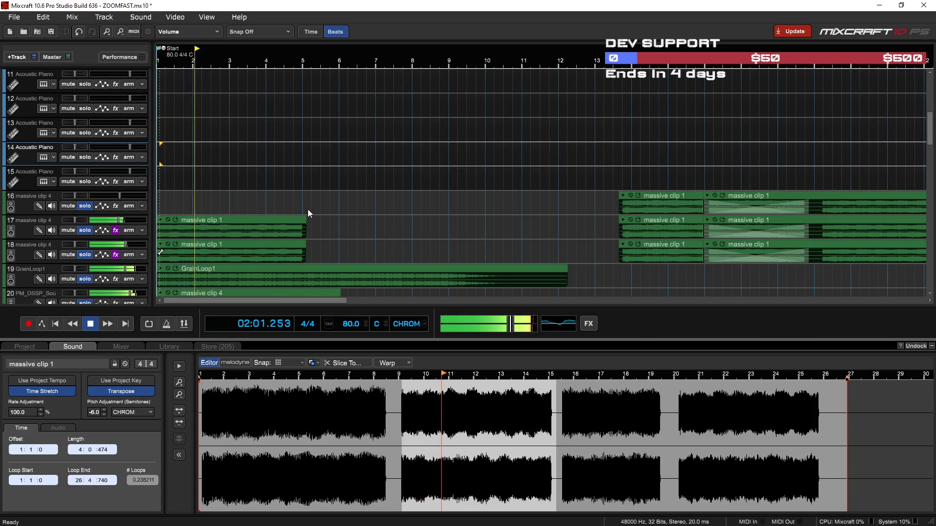
scroll(259, 205, up, 3)
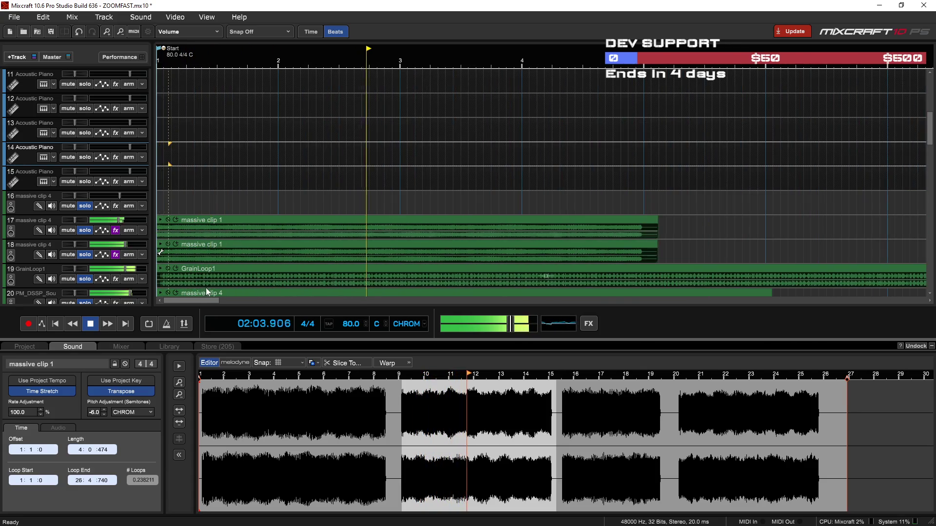
scroll(195, 293, up, 3)
key(space)
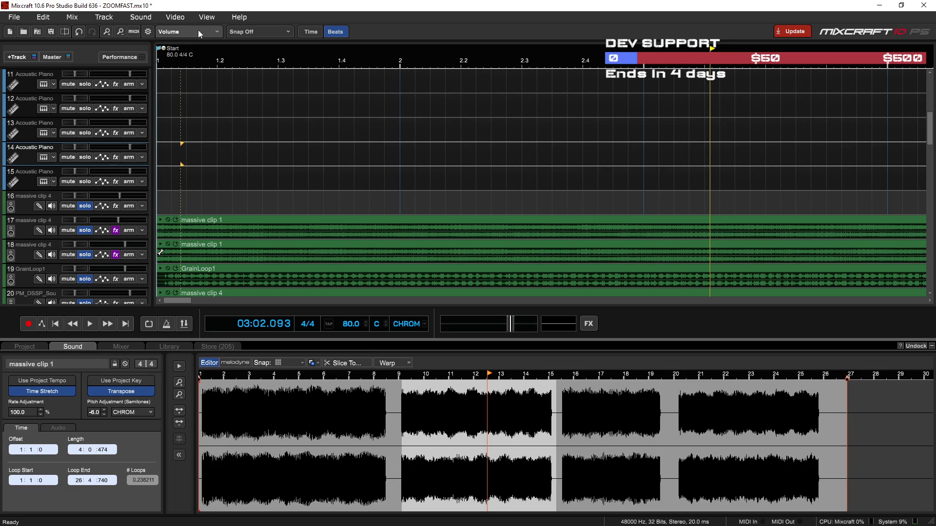
Switch the tracks' automation display to Pan
click(214, 32)
click(200, 58)
click(182, 29)
Show Pitch automation, delete track 18's massive clip 1, and audition track 17
click(202, 111)
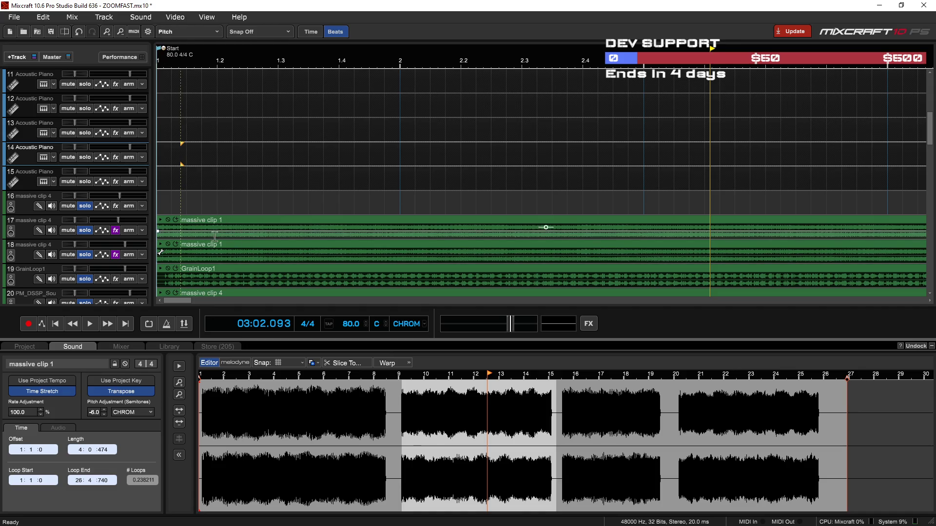
key(Delete)
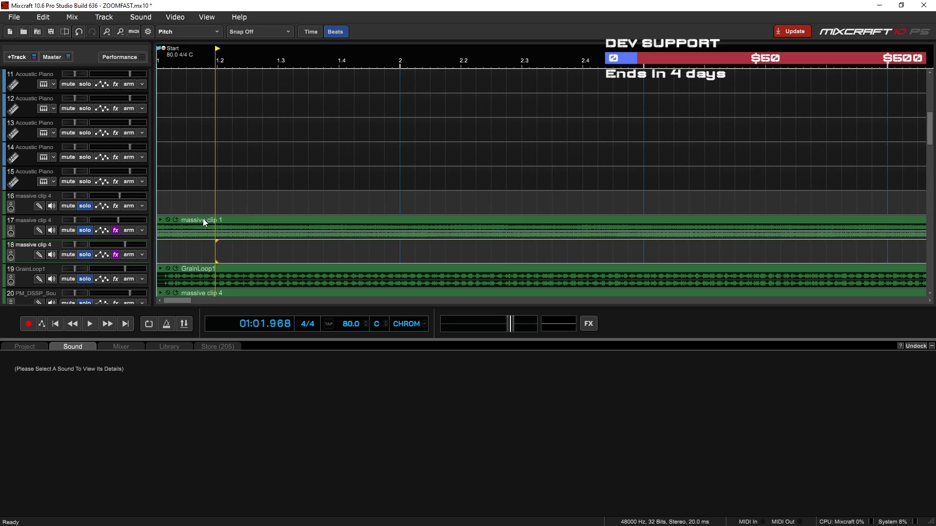
click(203, 218)
click(167, 176)
key(space)
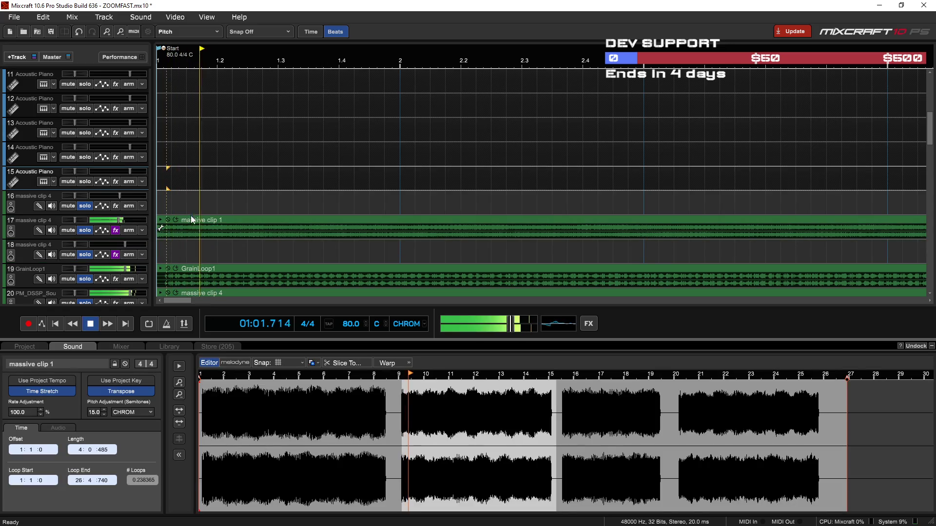
key(space)
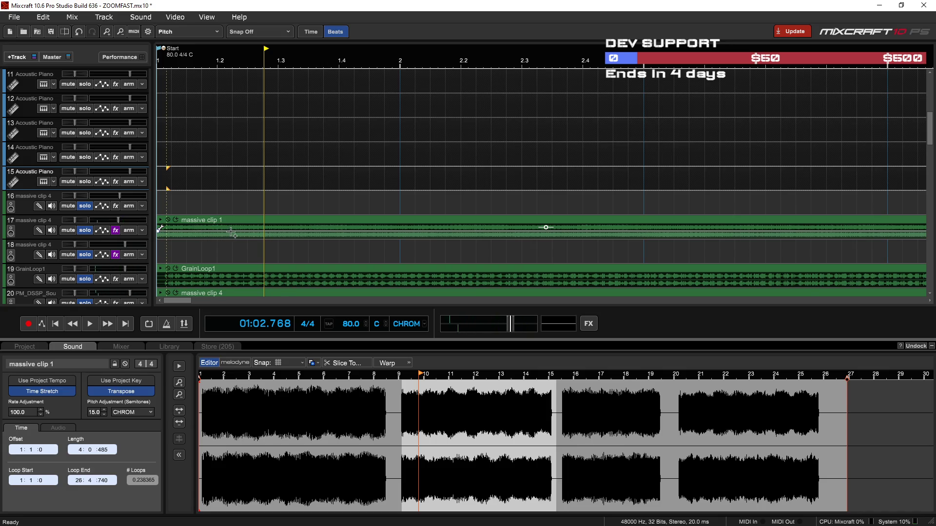
Enlarge track 17 and edit its clip's pitch envelope, adding a 0 point and a +3 point
click(266, 233)
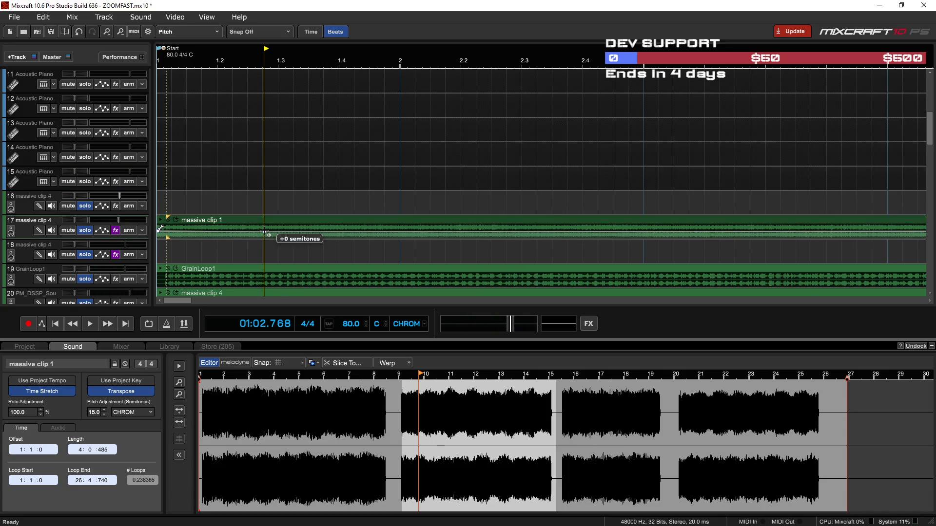
drag(268, 231, 265, 230)
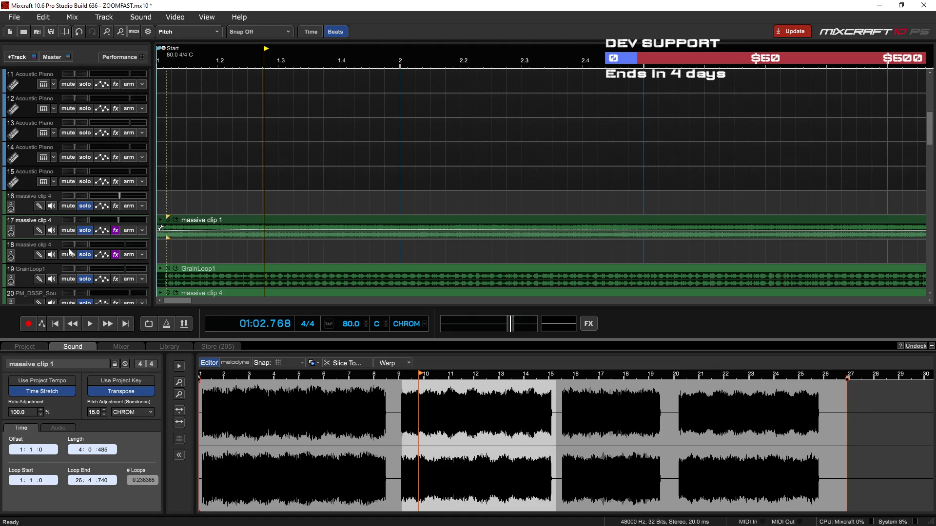
drag(59, 239, 62, 258)
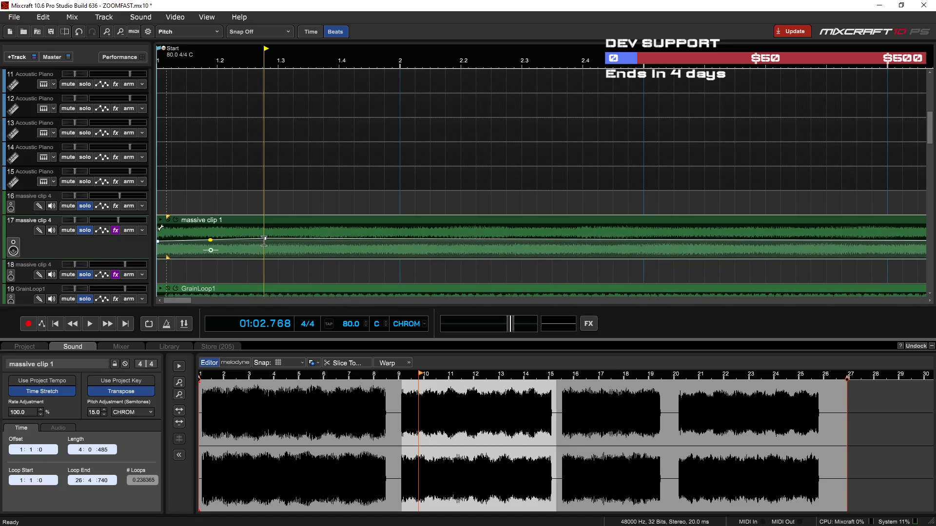
mouse_move(264, 239)
drag(264, 238, 267, 241)
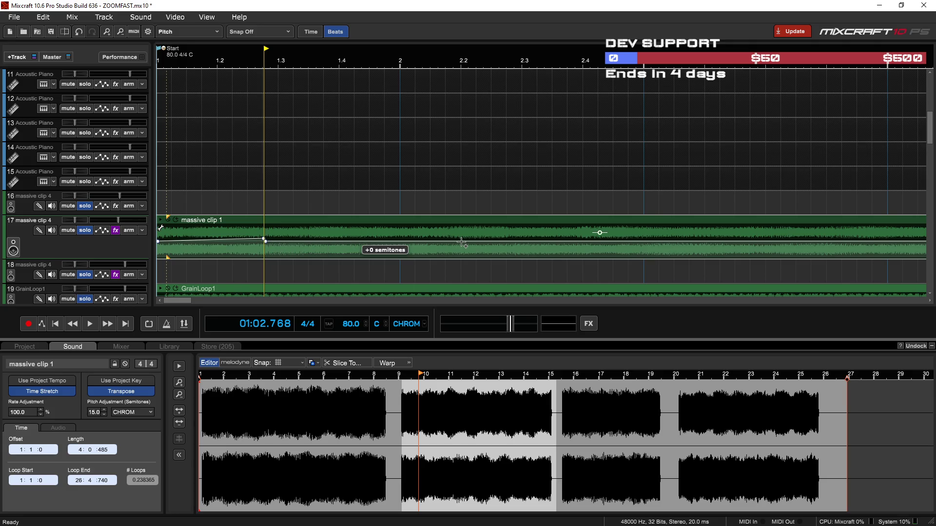
drag(464, 242, 643, 239)
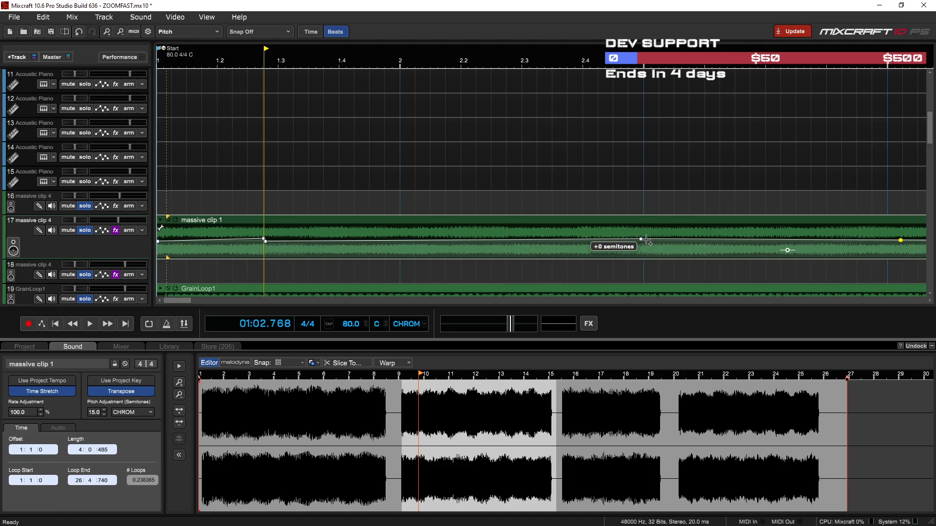
Add further pitch envelope points, stepping them between +5 and +3 semitones
scroll(635, 247, down, 2)
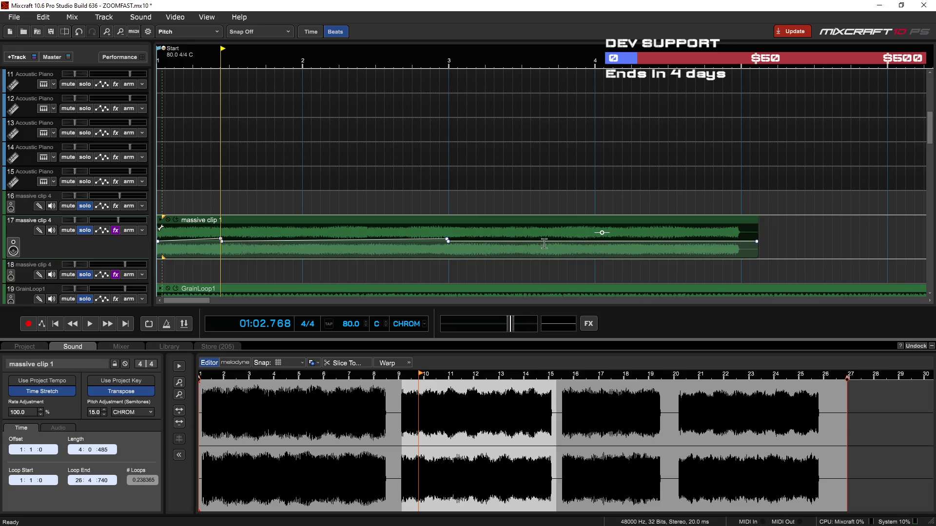
click(530, 240)
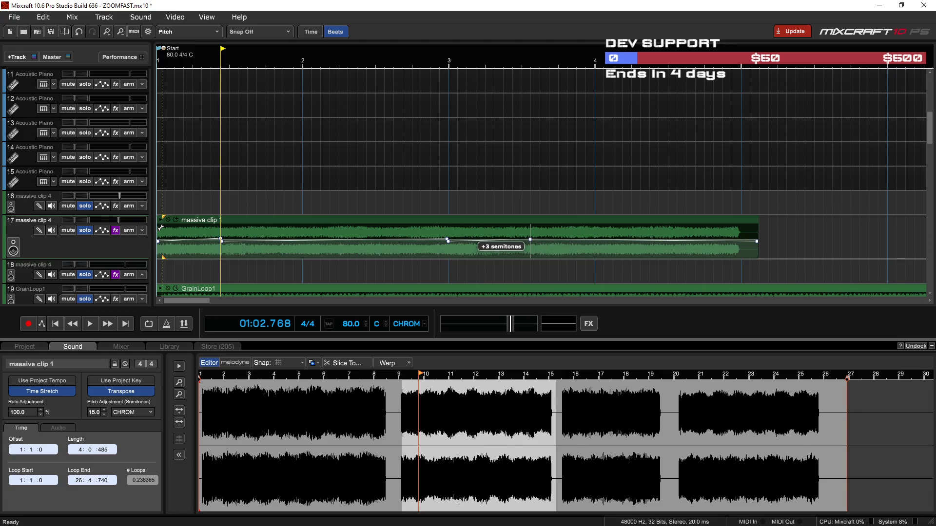
mouse_move(643, 240)
mouse_down()
mouse_move(533, 241)
mouse_move(555, 240)
mouse_up()
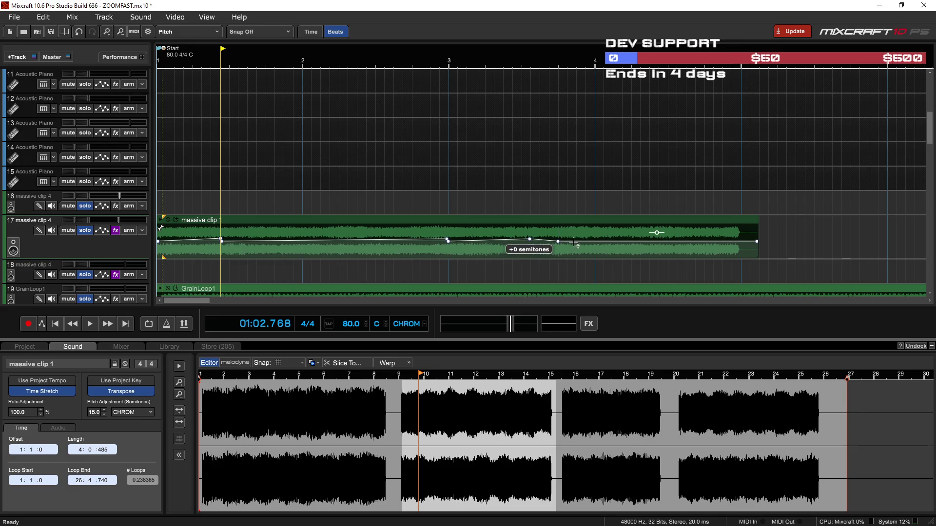
drag(642, 241, 645, 239)
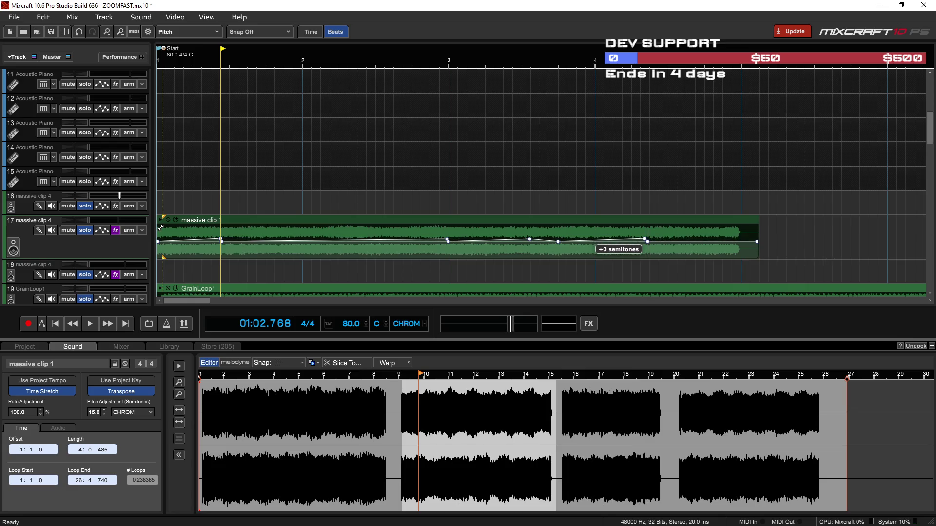
drag(708, 240, 708, 238)
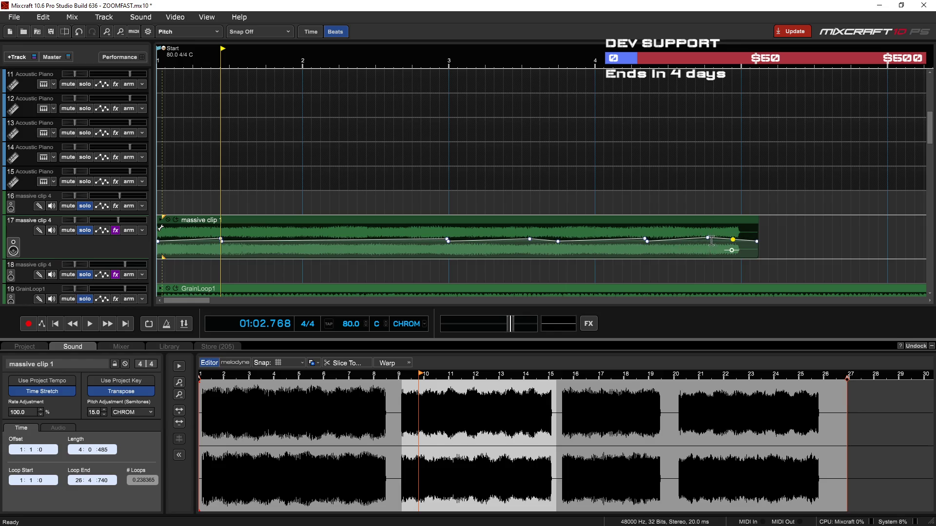
click(710, 240)
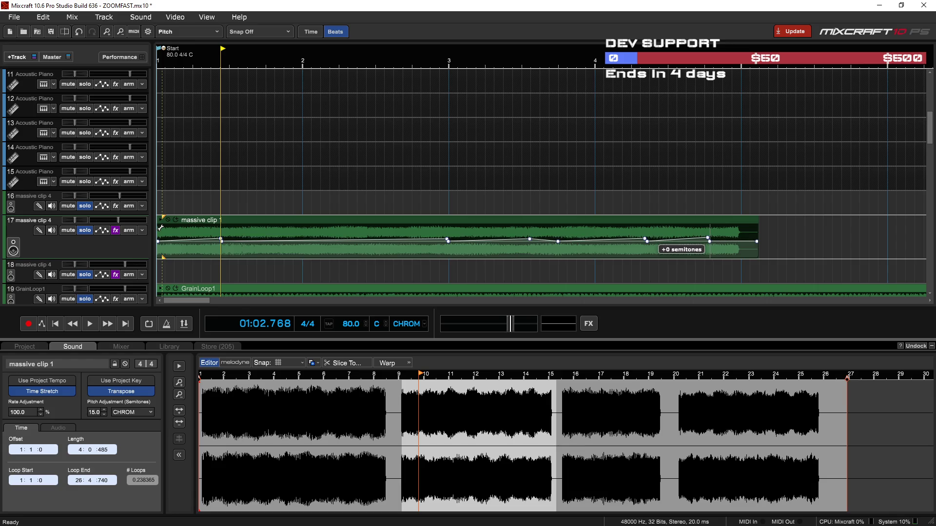
drag(709, 237, 709, 241)
Audition the pitch changes and refine point positions, moving one later at +5 semitones
key(space)
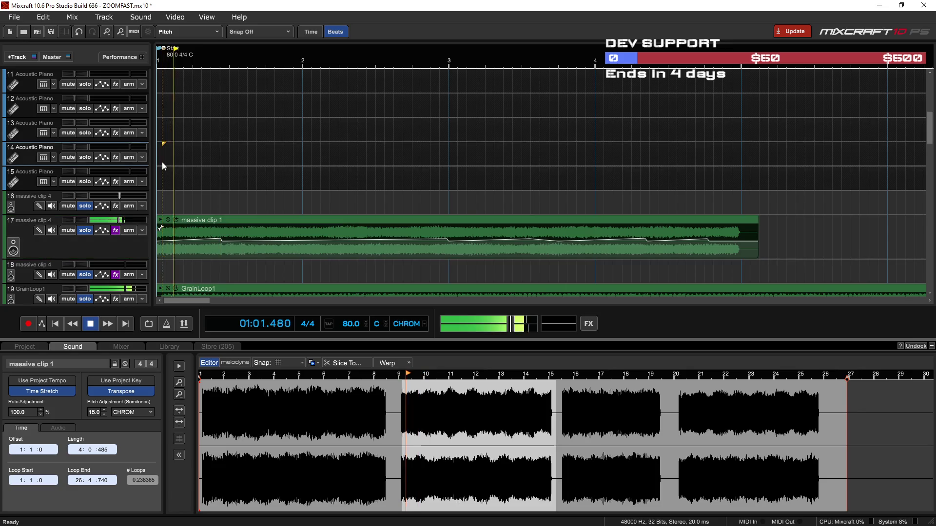
scroll(227, 253, up, 1)
scroll(227, 253, up, 2)
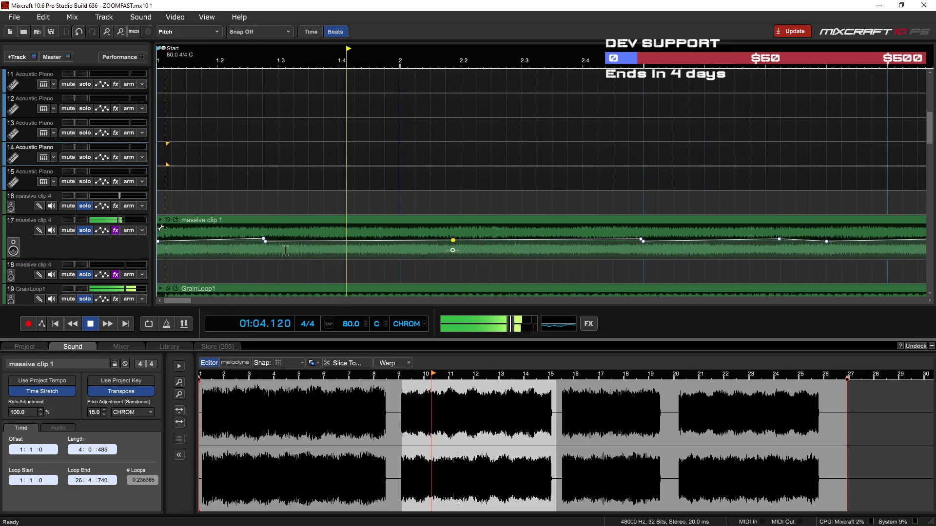
drag(269, 241, 296, 241)
click(646, 240)
drag(262, 238, 284, 238)
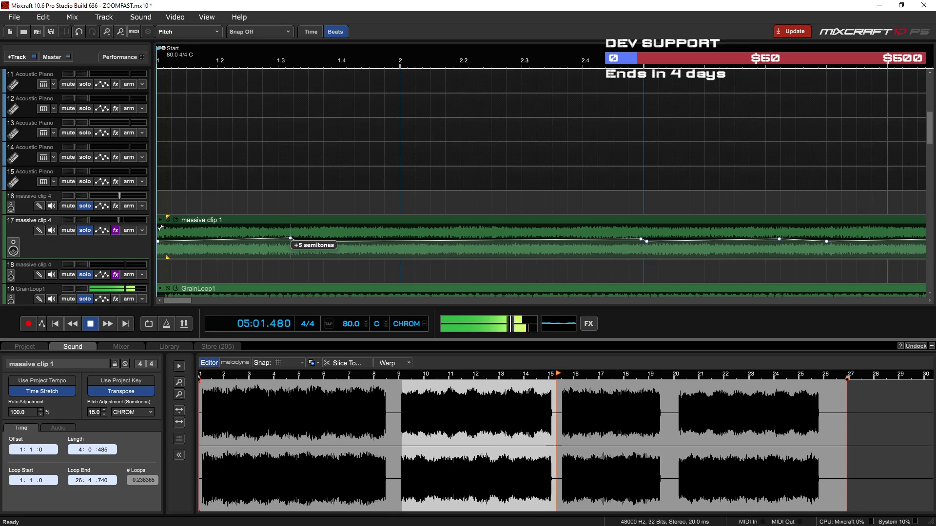
click(175, 178)
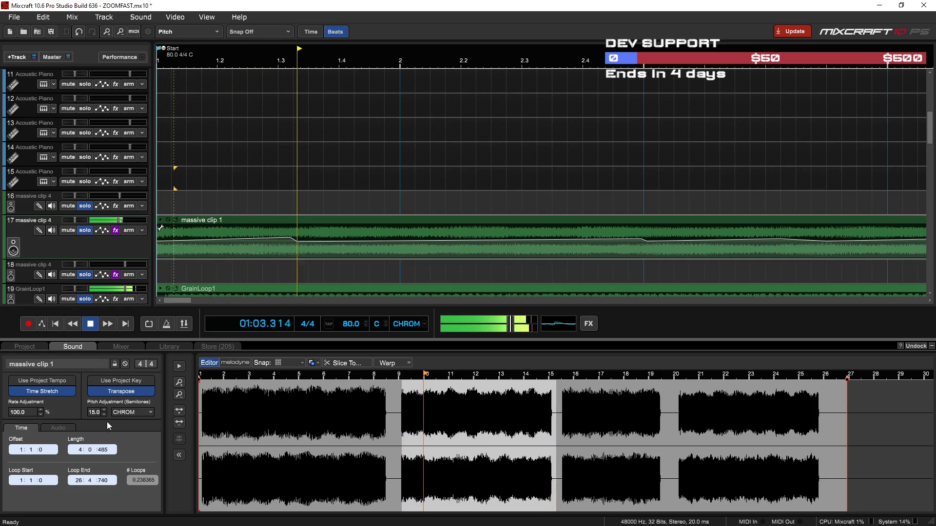
scroll(101, 410, up, 4)
scroll(101, 410, up, 1)
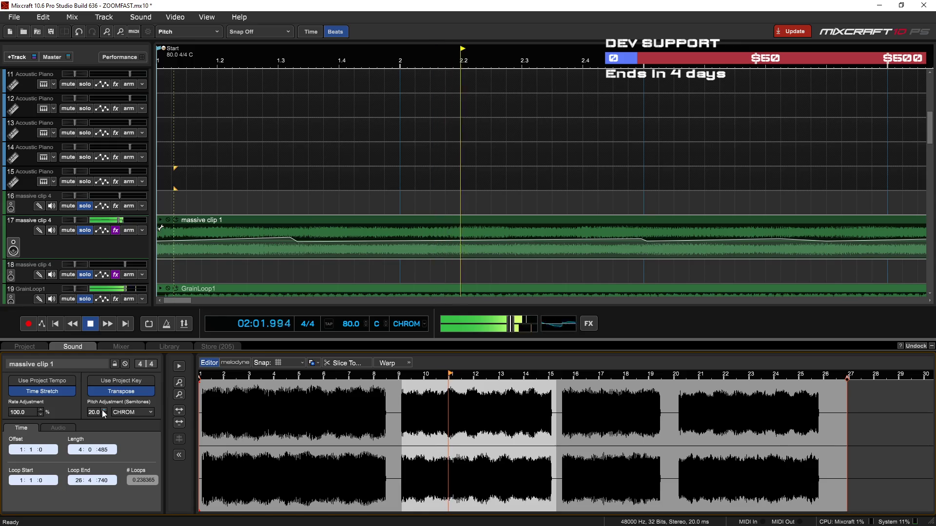
click(116, 230)
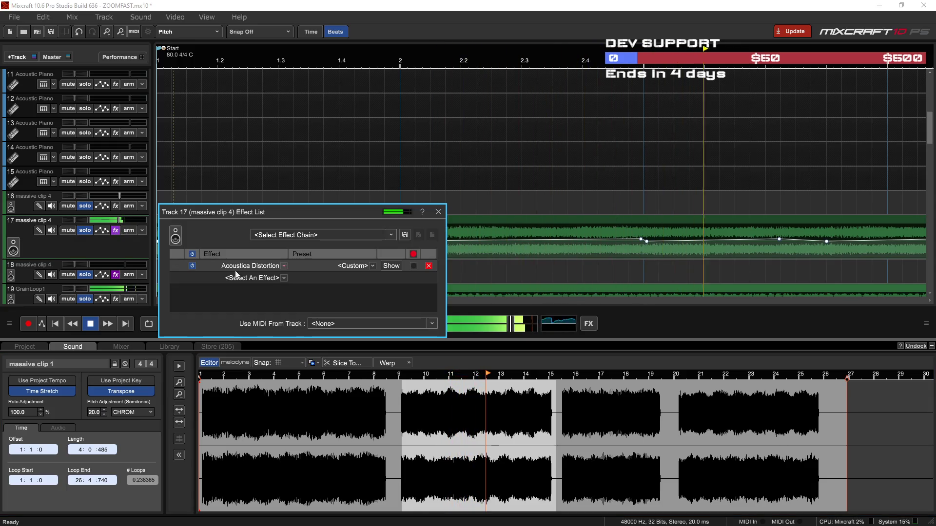
Show the Acoustica Distortion settings and raise a pitch point to +3 semitones
click(390, 266)
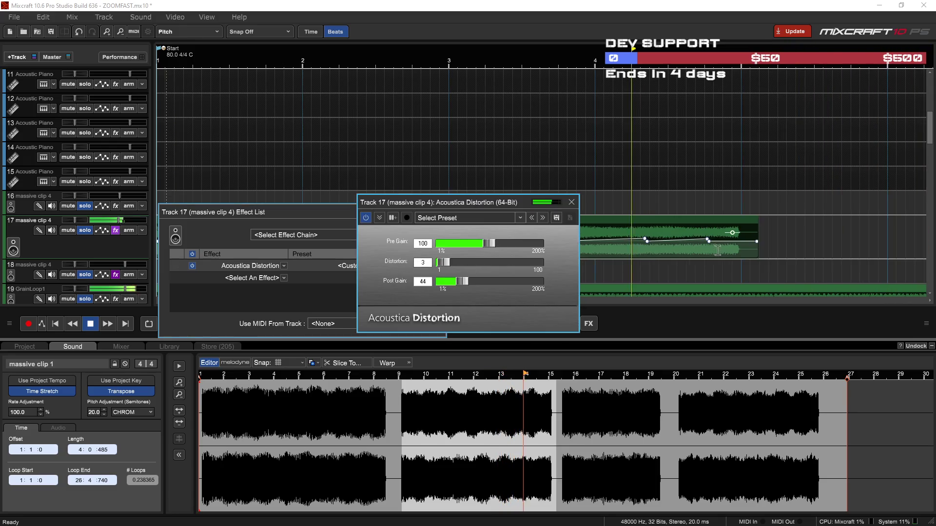
drag(504, 205, 418, 214)
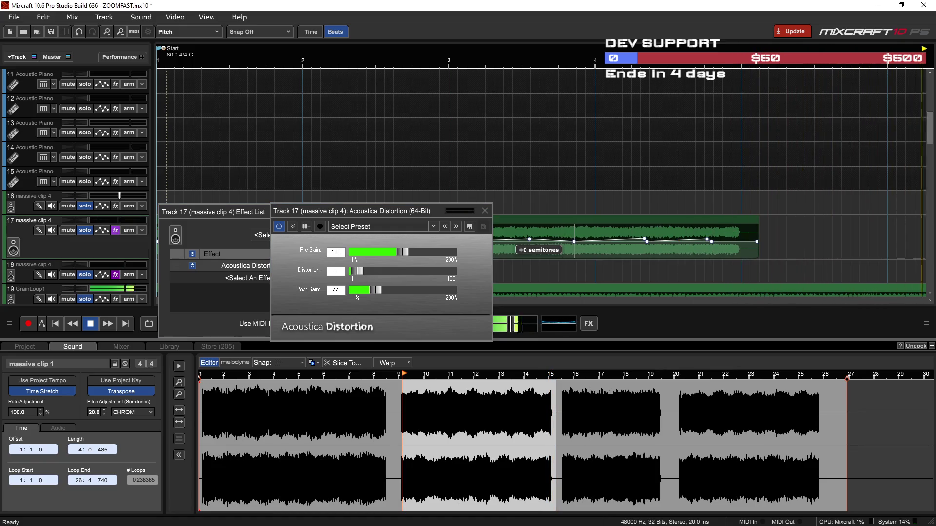
drag(574, 241, 573, 239)
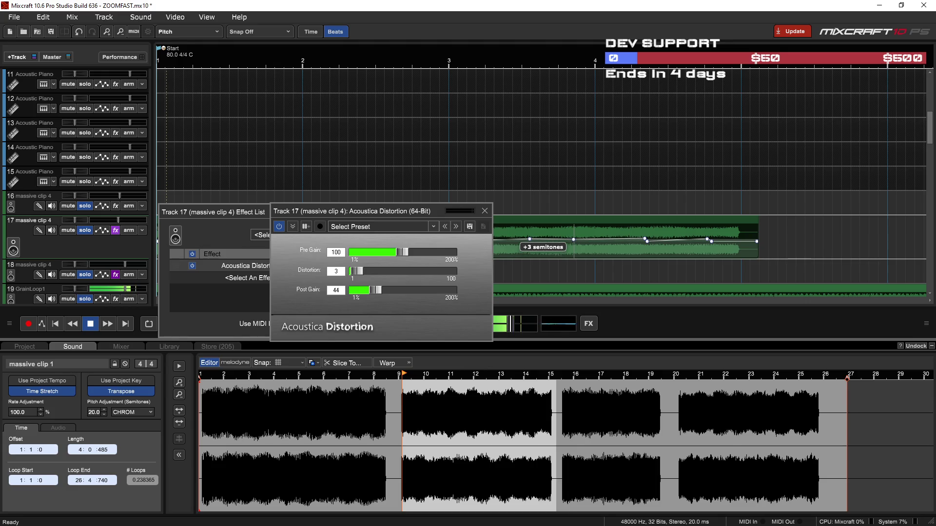
click(512, 190)
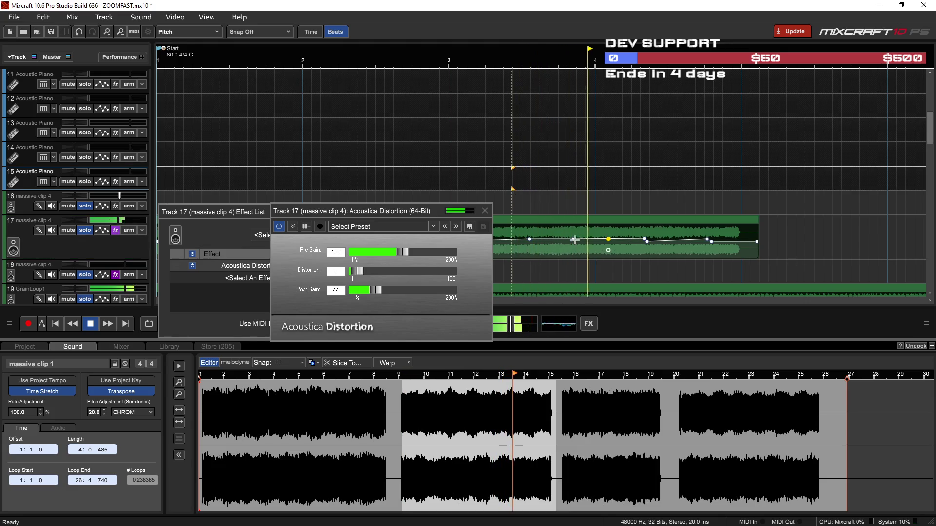
mouse_move(573, 239)
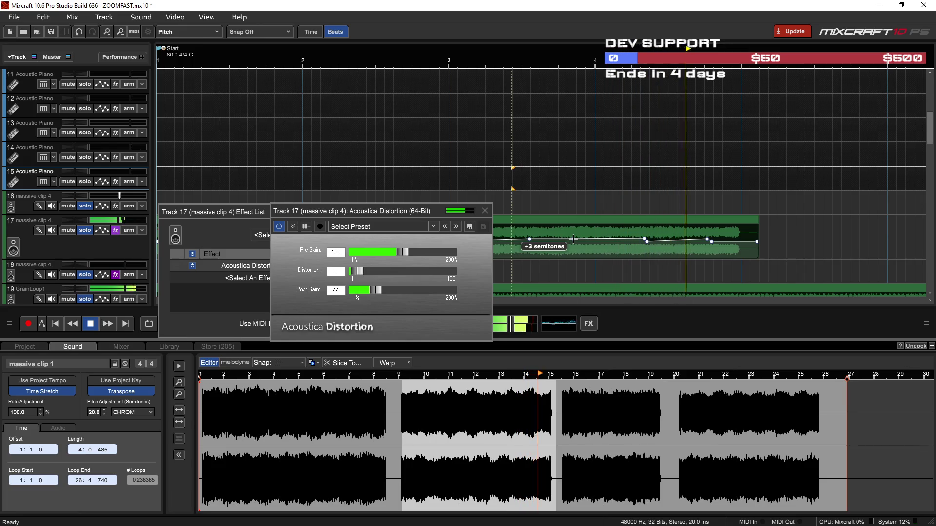
click(647, 240)
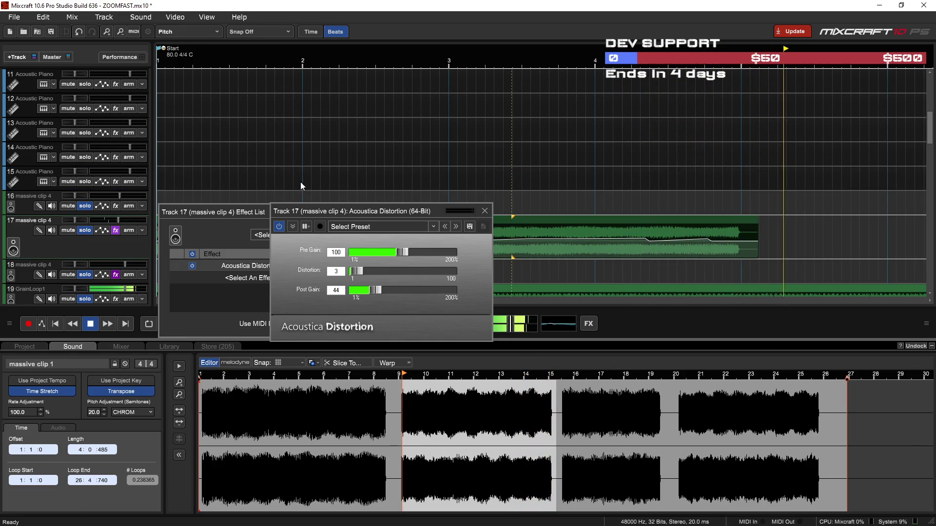
Set track 17's Acoustica Distortion to 6 with Pre Gain 88 and Post Gain 30
drag(257, 215, 440, 195)
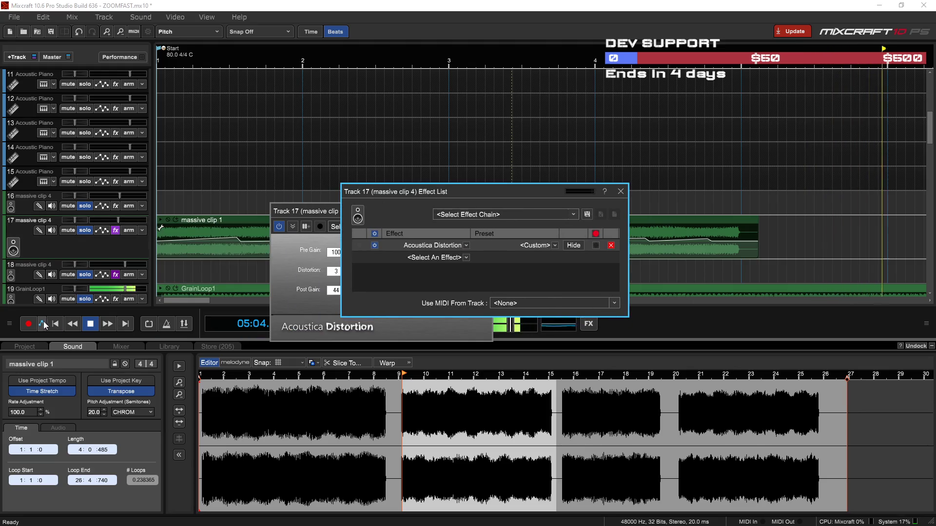
click(90, 324)
mouse_move(306, 212)
mouse_down()
mouse_move(279, 204)
mouse_move(195, 243)
mouse_up()
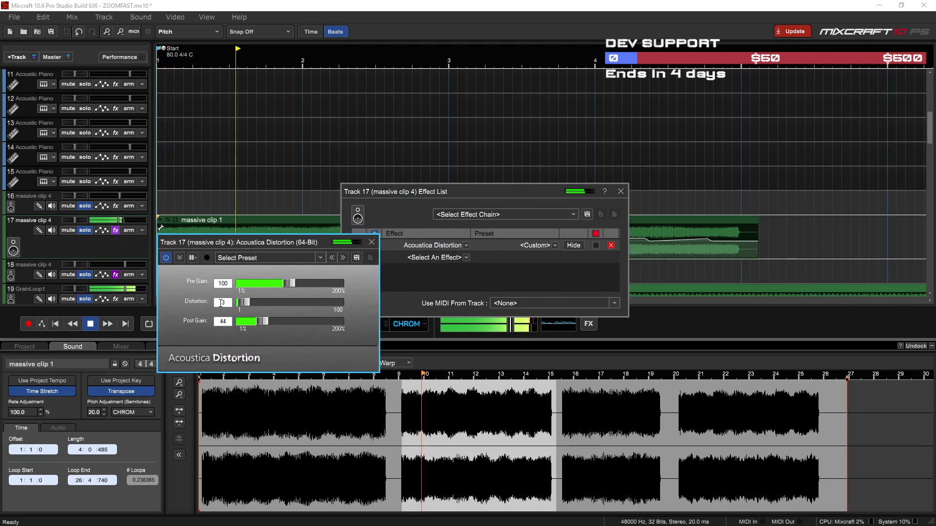
drag(245, 303, 256, 325)
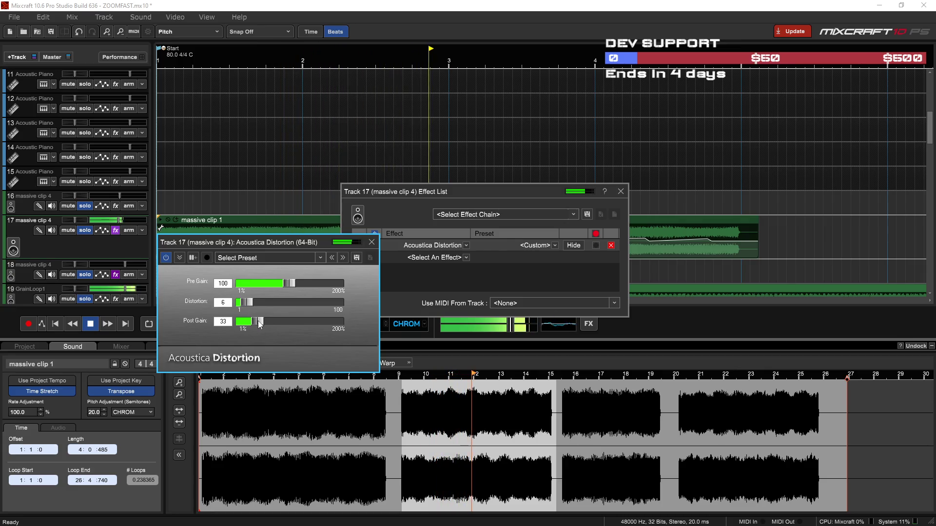
drag(292, 283, 286, 287)
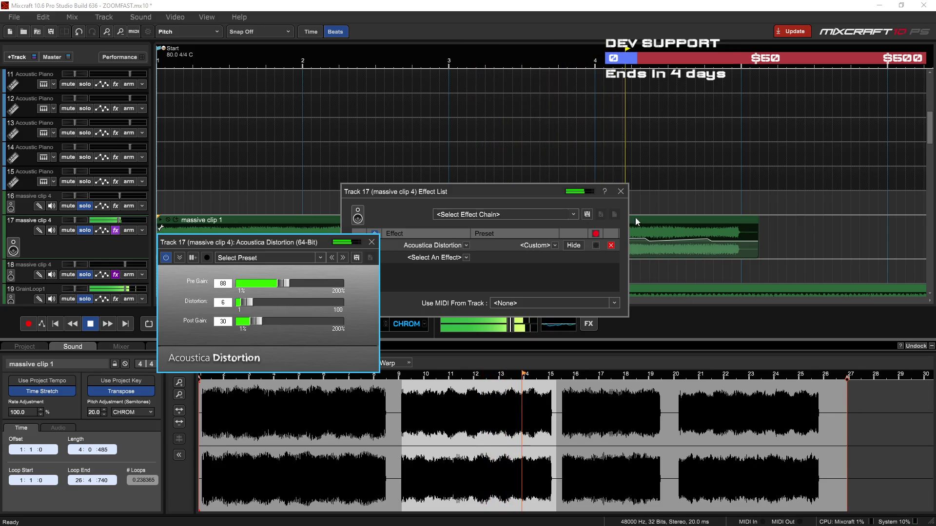
click(617, 194)
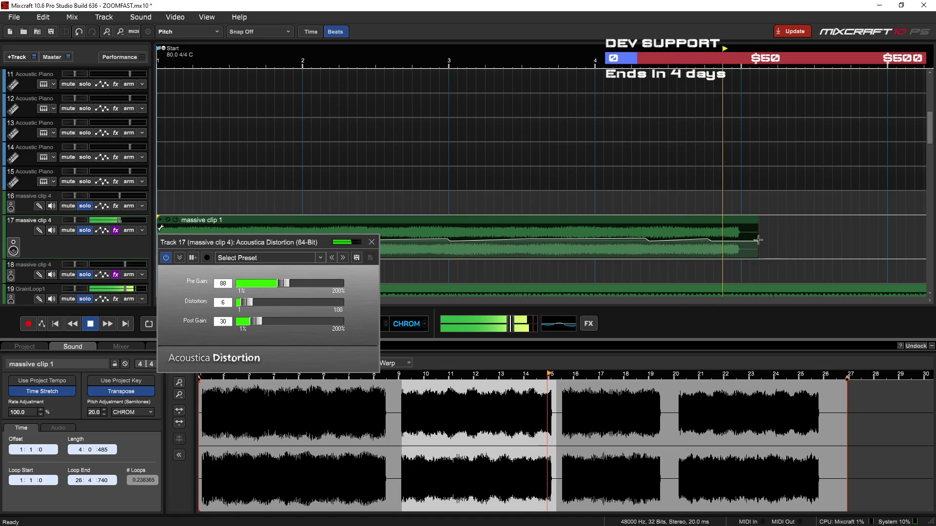
Trim massive clip 1's end and paste a copy onto track 18 near its start
drag(757, 234, 735, 233)
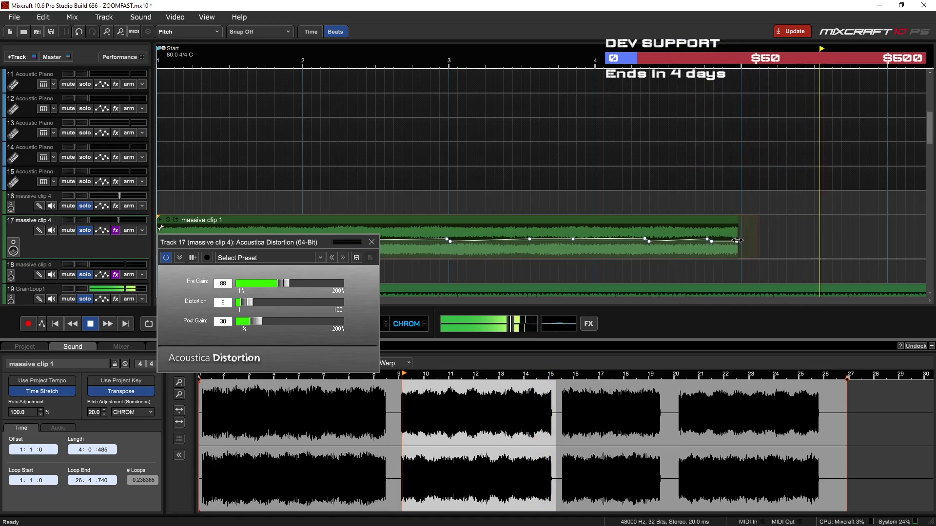
click(371, 242)
click(369, 225)
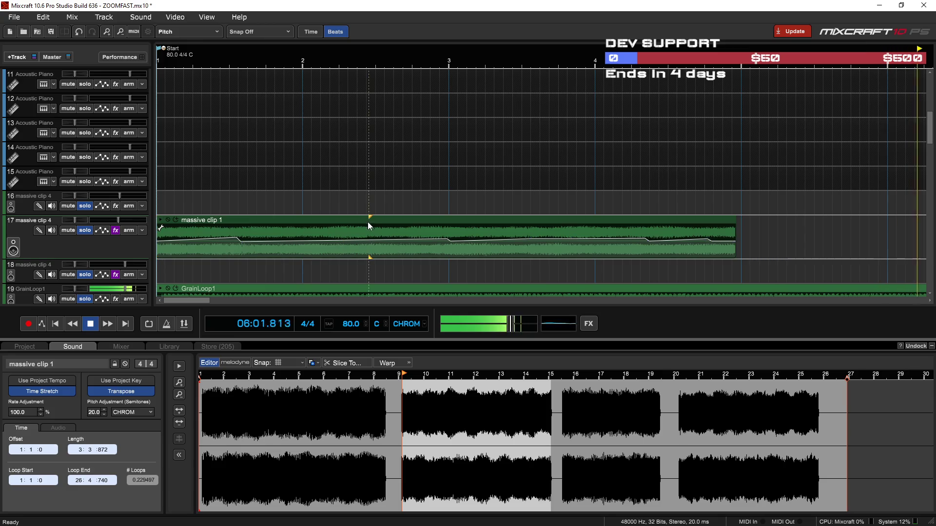
key(ctrl+c)
click(332, 268)
key(ctrl+v)
drag(402, 261, 204, 266)
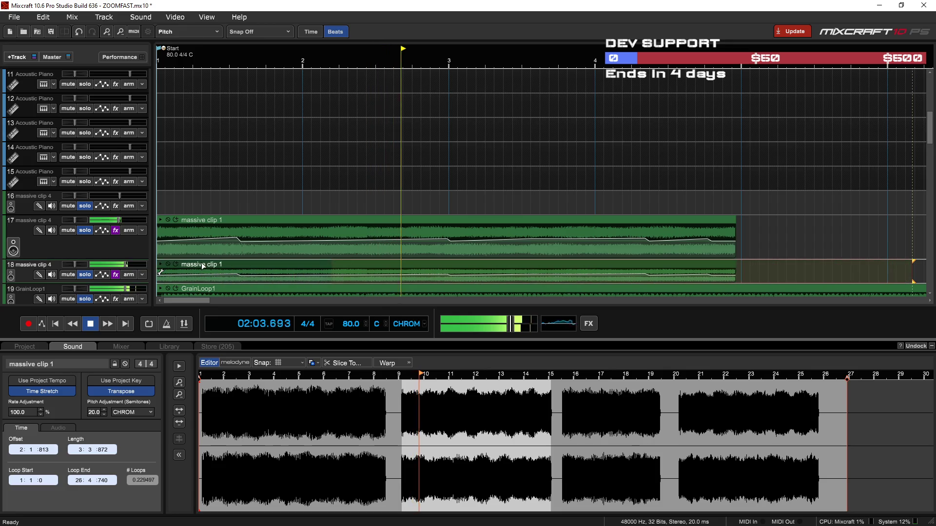